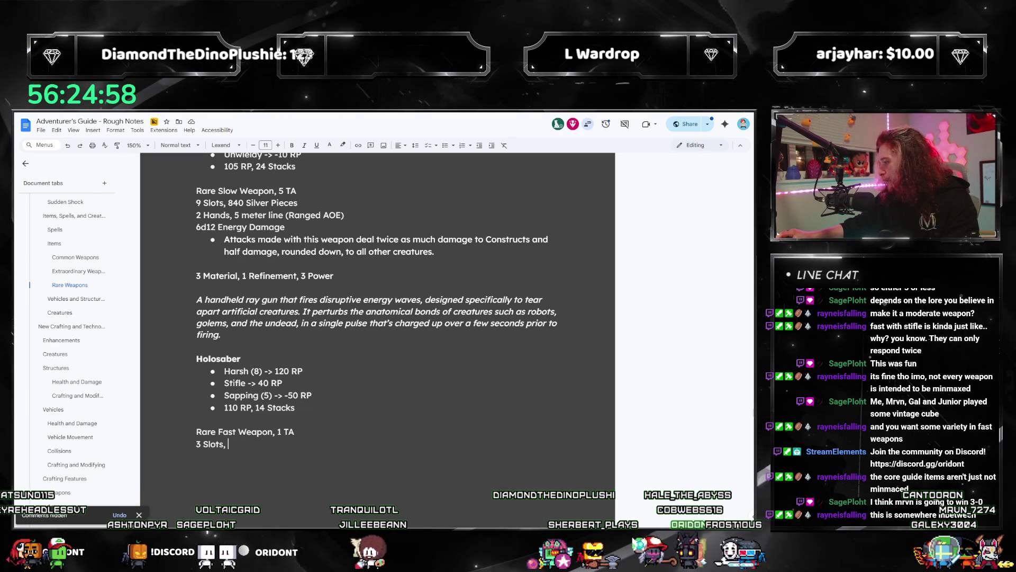
Work out the price on the calculator, then enter '880 Silver Pieces' and '1 Hand, 0 meters (Melee)' lines
key(XF86Calculator)
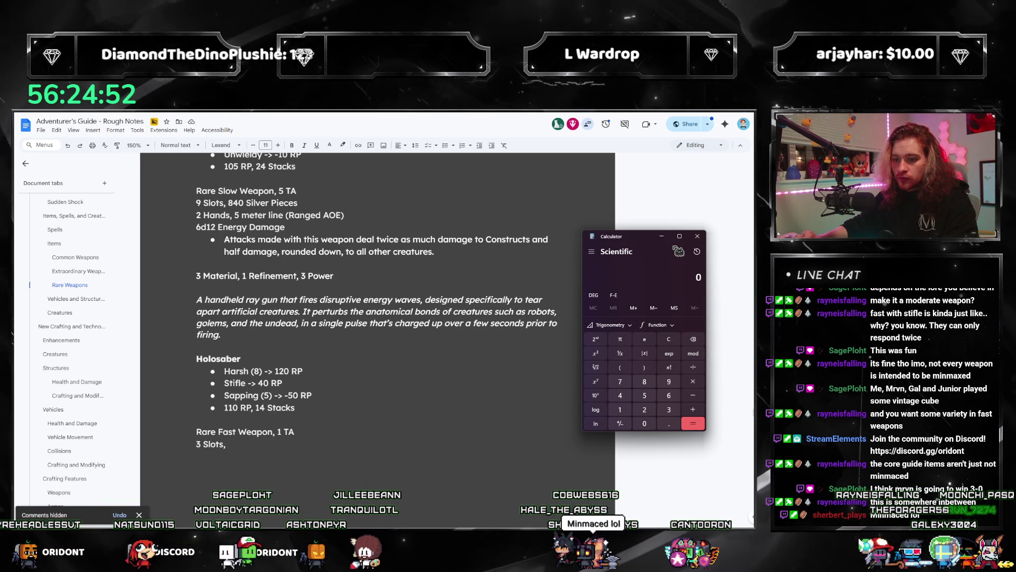
click(272, 442)
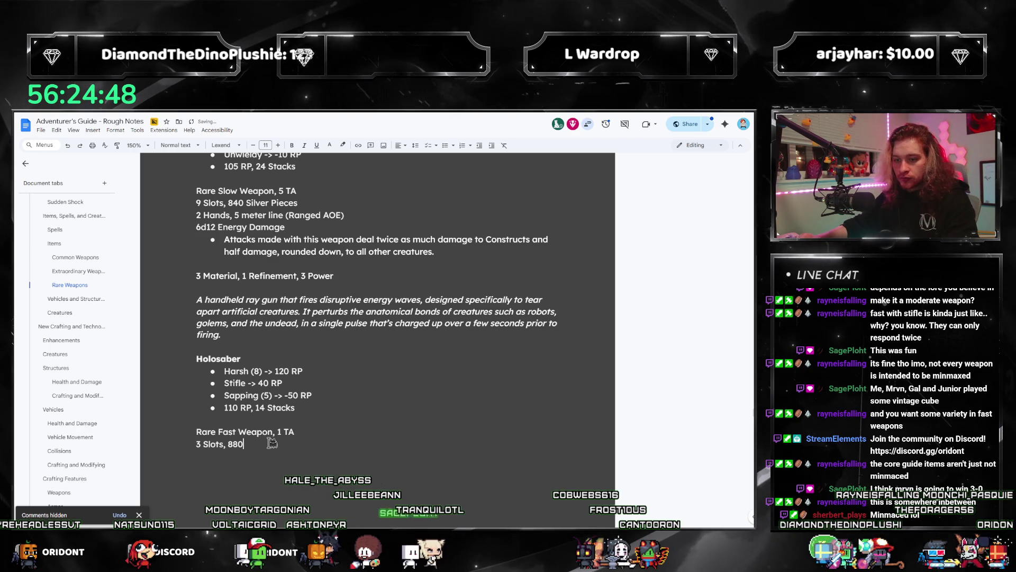
text(Silver Pieces)
key(Return)
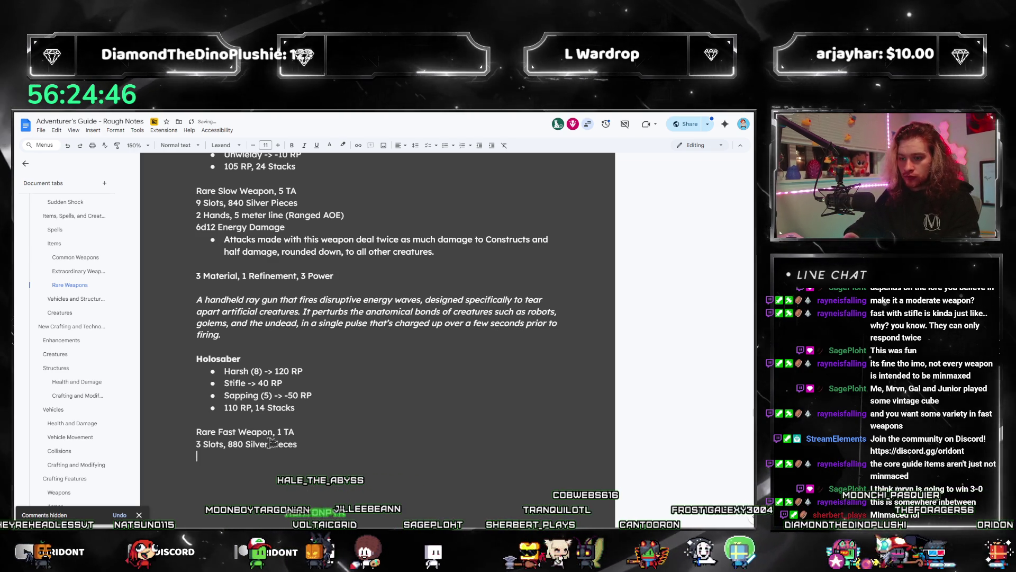
text(1 Ha)
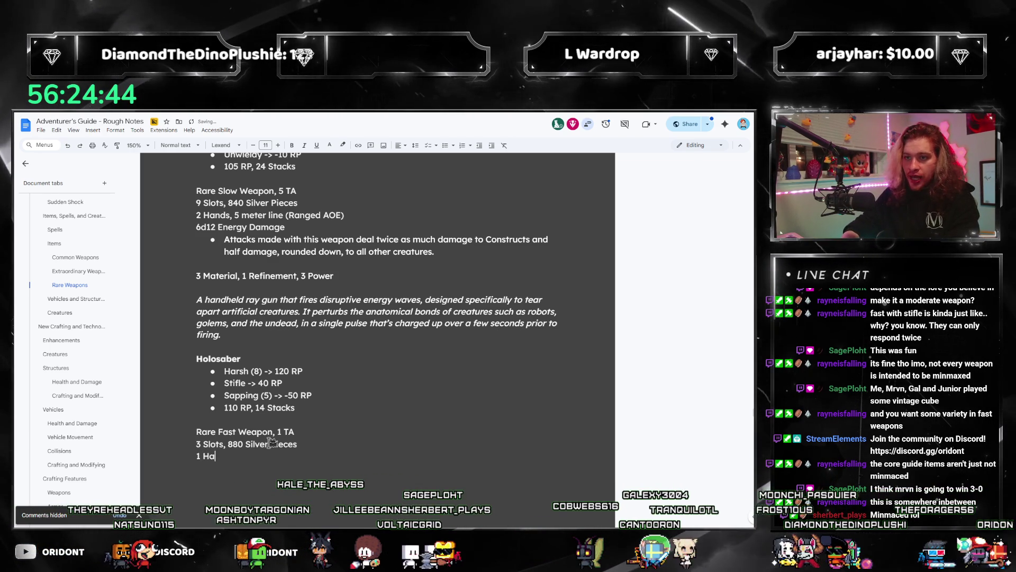
text(nd, 0 meters (Melee)
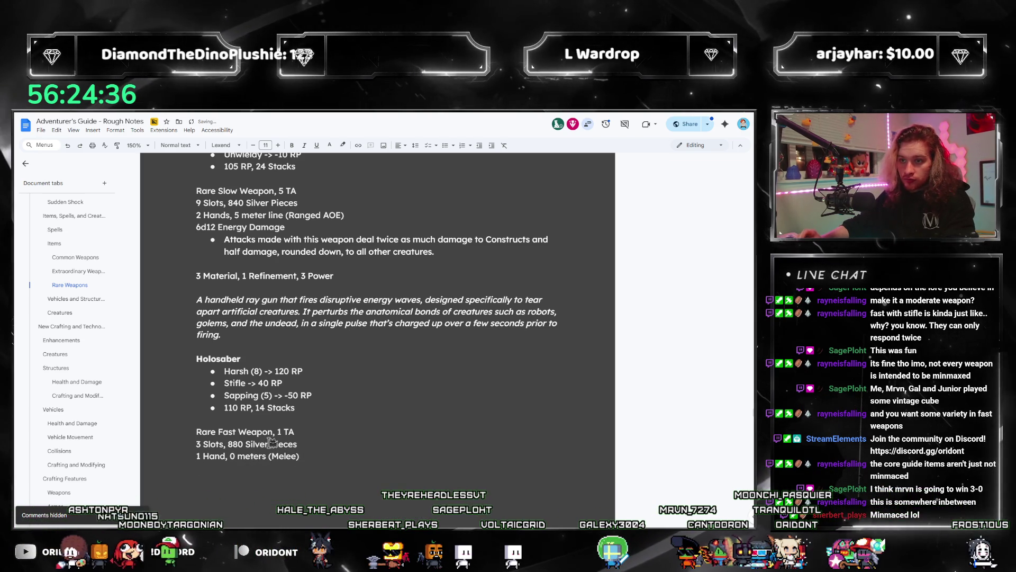
key(Return)
text(4)
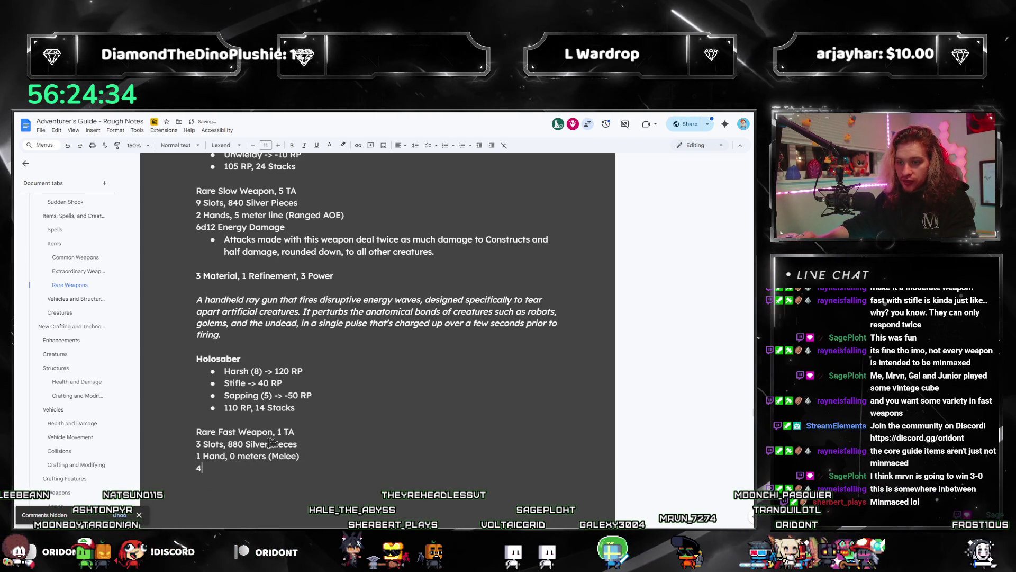
text(d8)
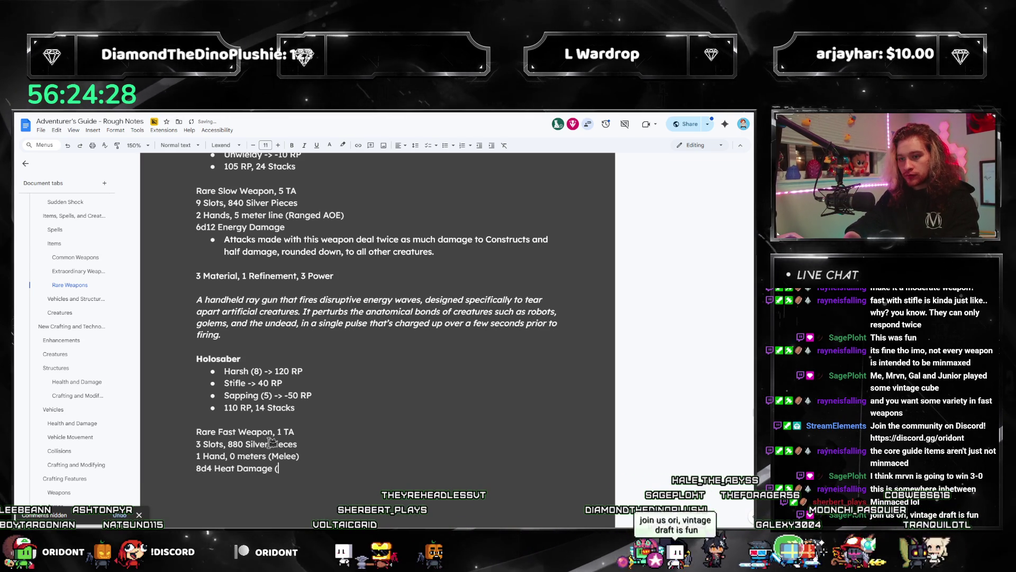
Finish the '8d4 Heat Damage' line and start a bulleted line beneath it
key(BackSpace)
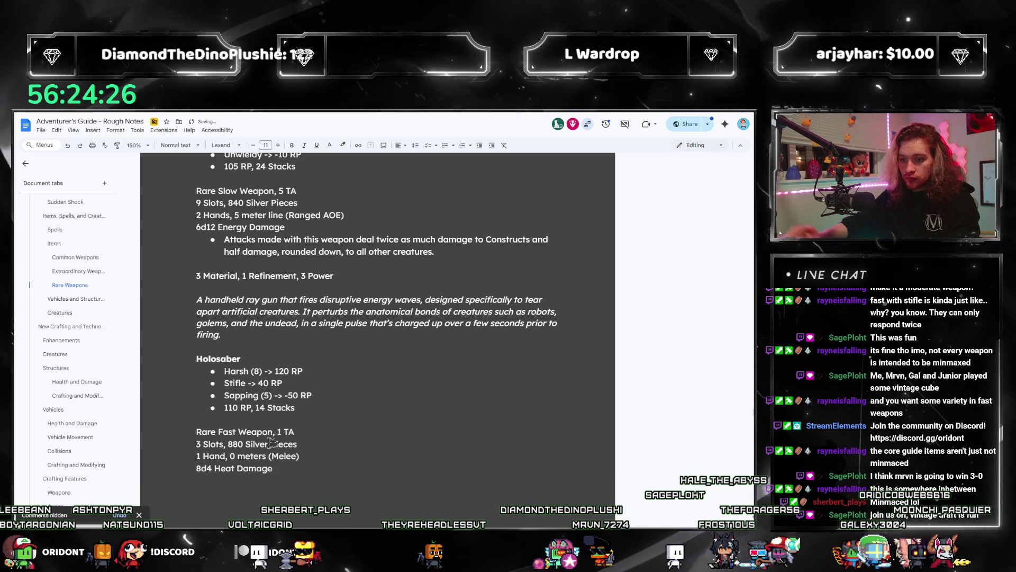
key(Return)
key(ctrl+shift+8)
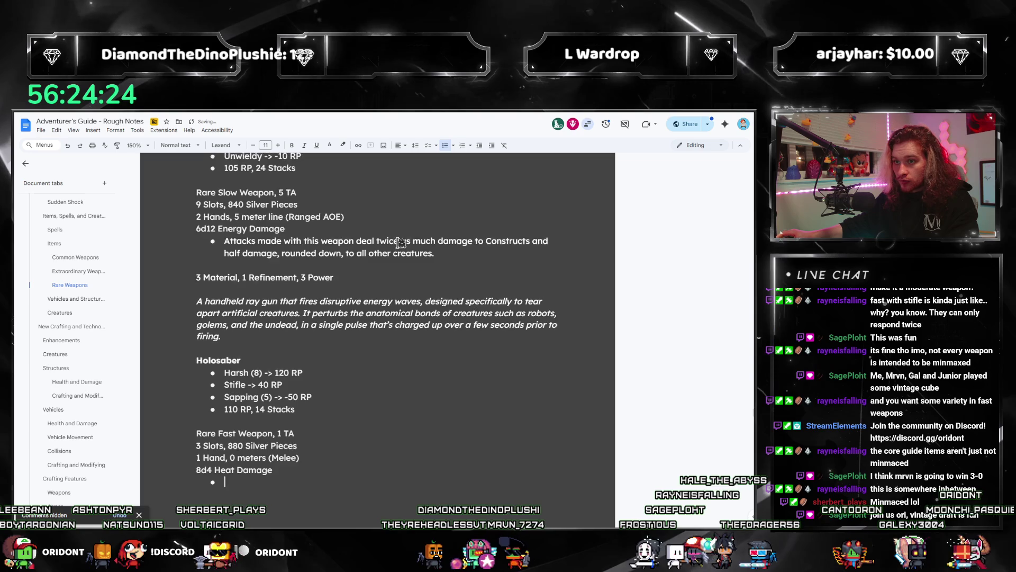
scroll(401, 242, up, 4)
scroll(393, 318, up, 2)
scroll(391, 350, up, 1)
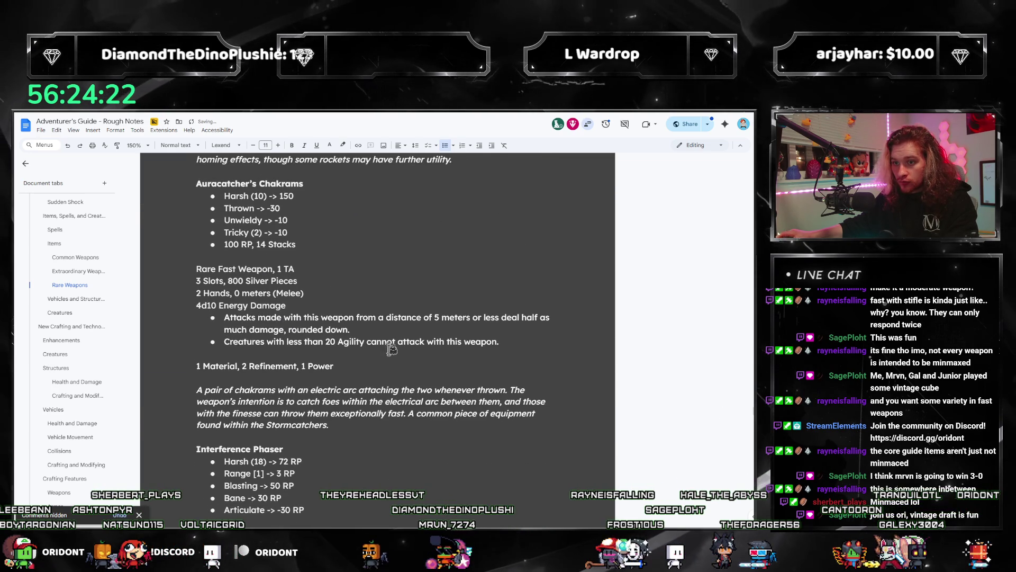
scroll(517, 352, up, 2)
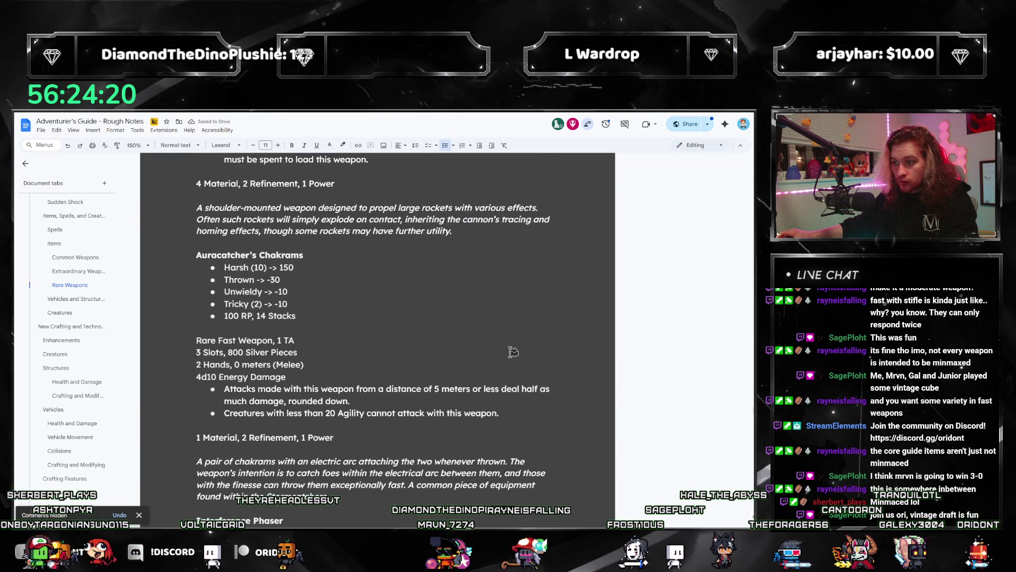
scroll(508, 351, up, 1)
scroll(468, 354, up, 1)
scroll(467, 355, up, 2)
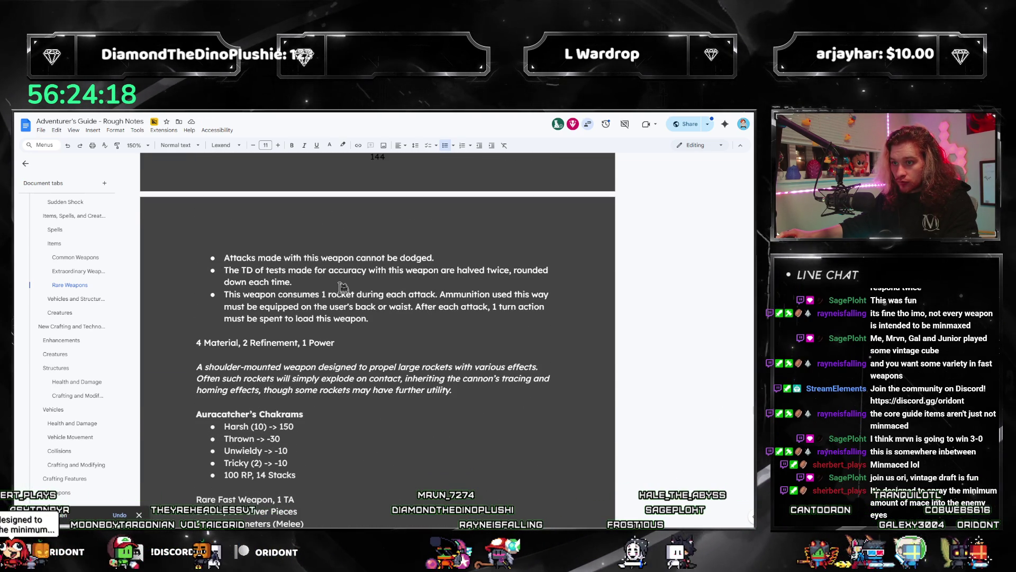
Paste the 'cannot be dodged' rule as 'cannot be blocked.', start a second bullet and search for existing wording
drag(435, 258, 220, 257)
key(ctrl+c)
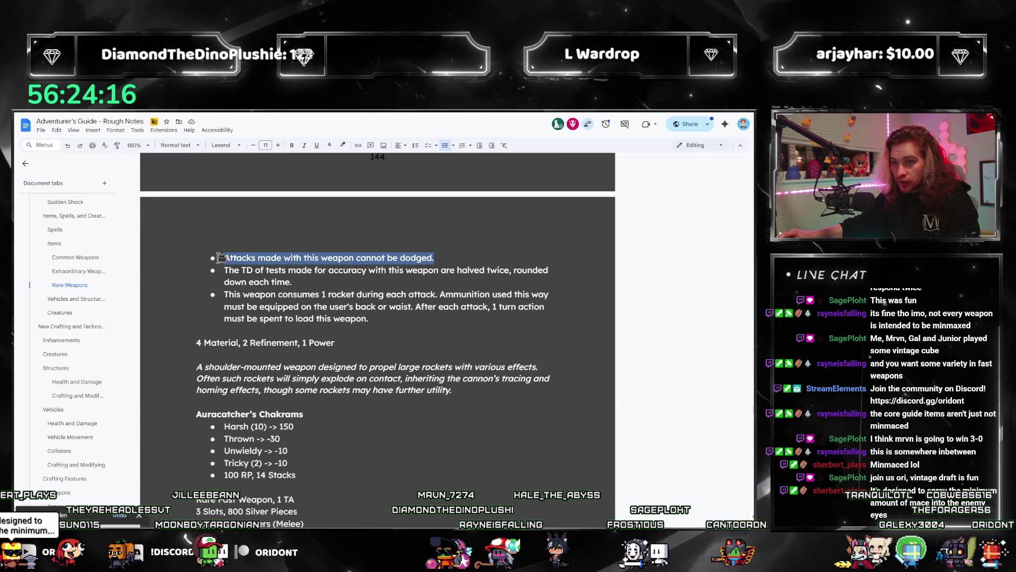
scroll(397, 358, down, 10)
scroll(381, 361, down, 10)
scroll(299, 334, down, 1)
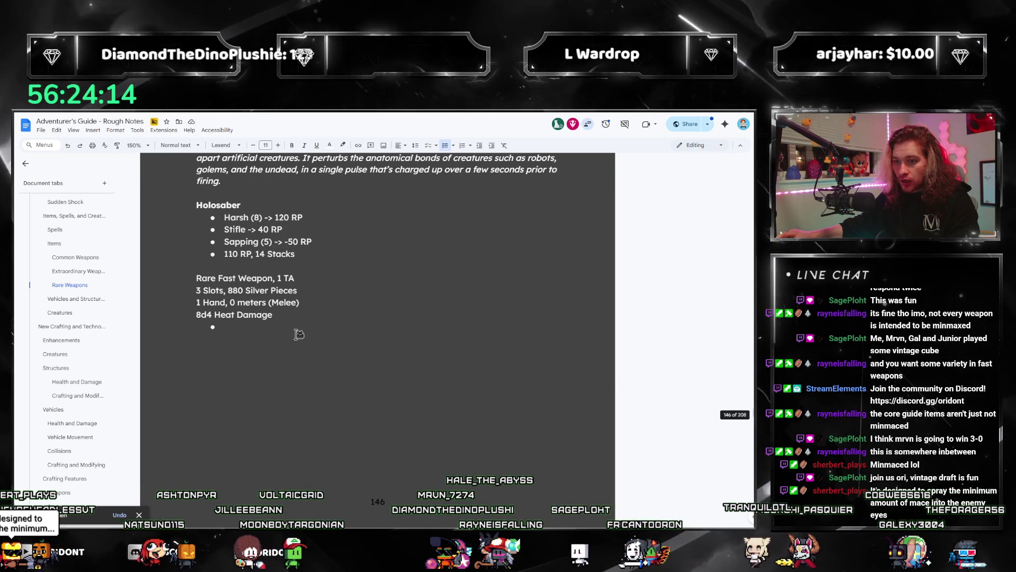
key(ctrl+v)
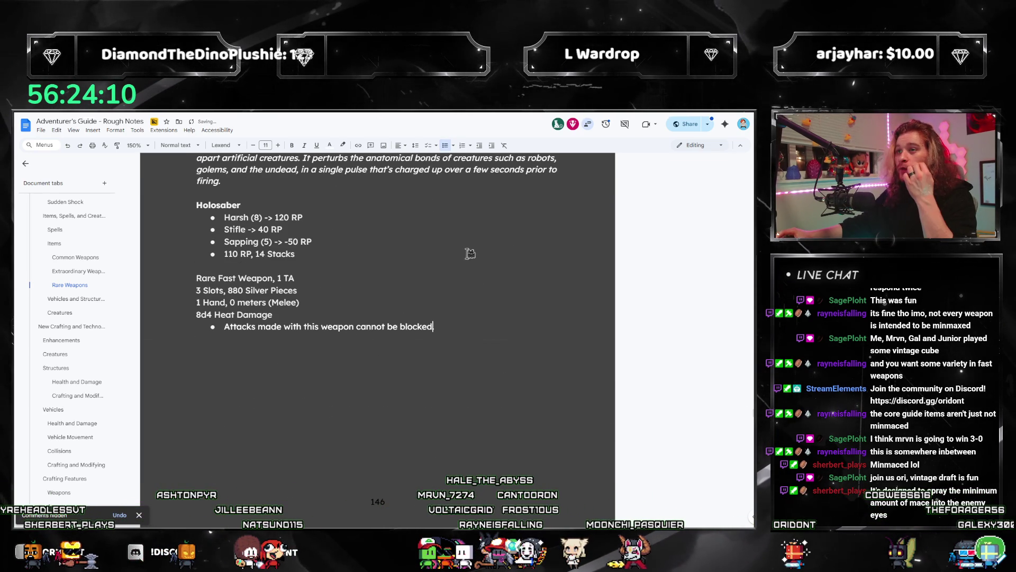
scroll(444, 263, up, 3)
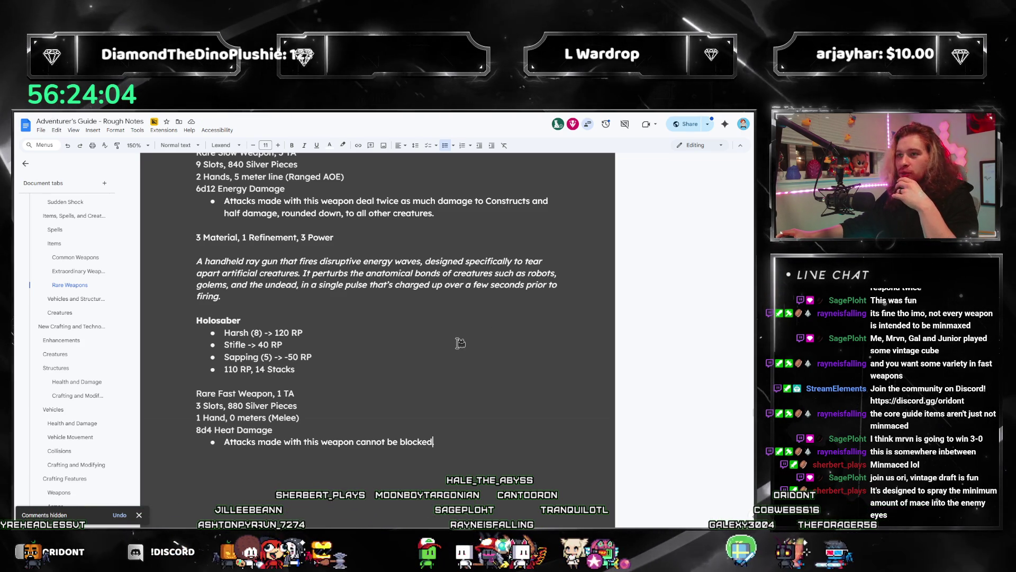
scroll(466, 344, up, 1)
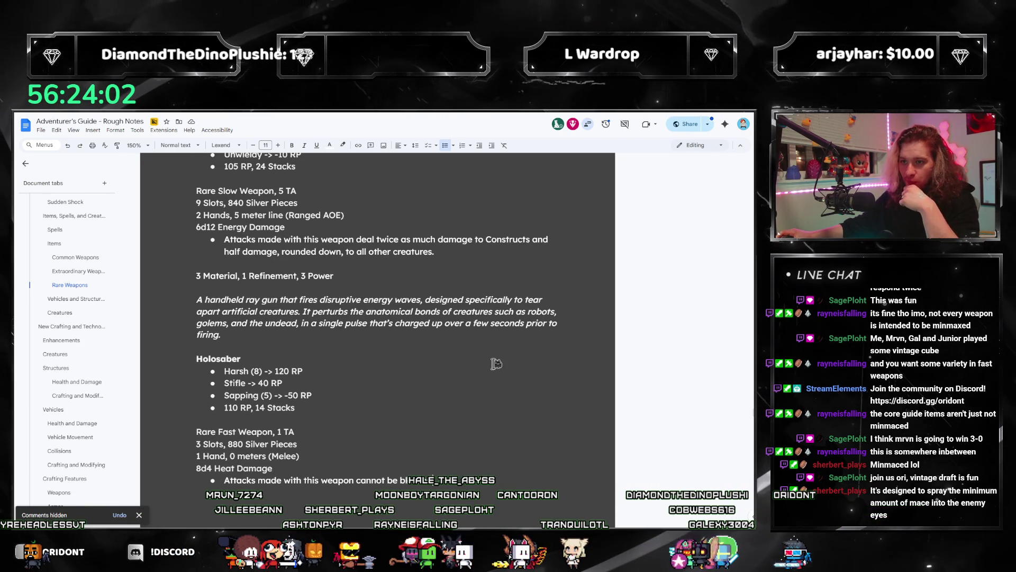
scroll(463, 438, down, 1)
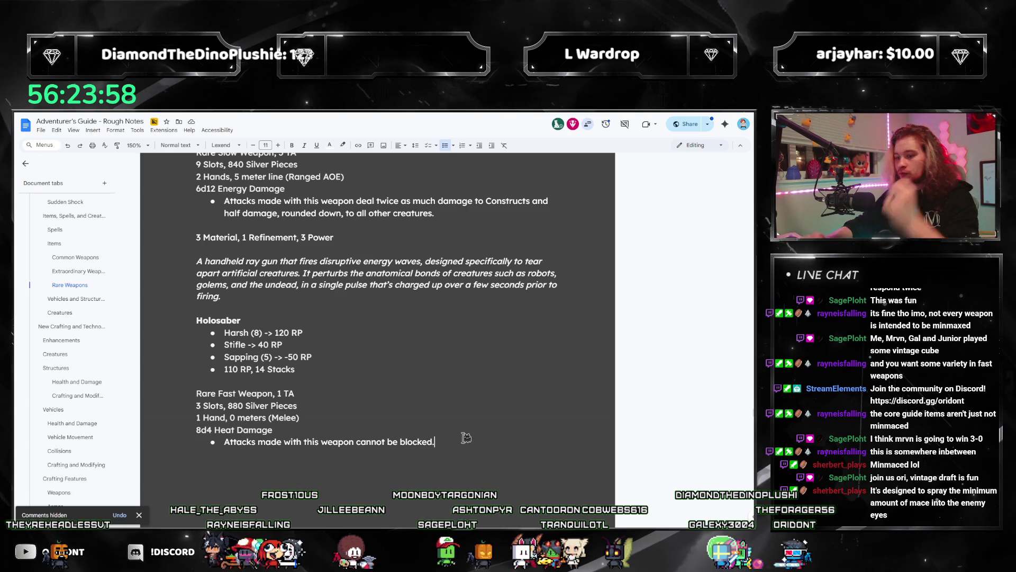
key(Return)
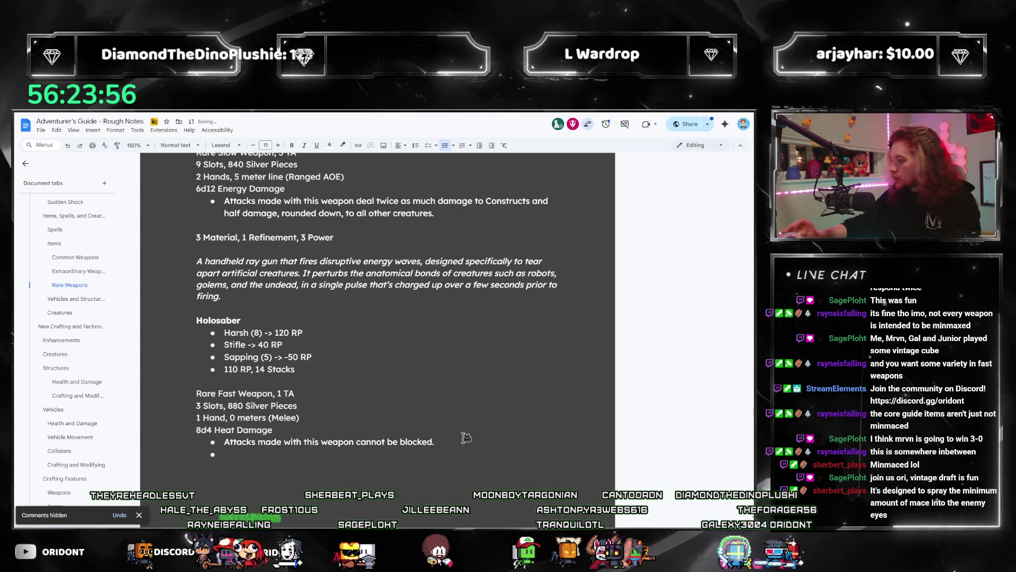
key(ctrl+f)
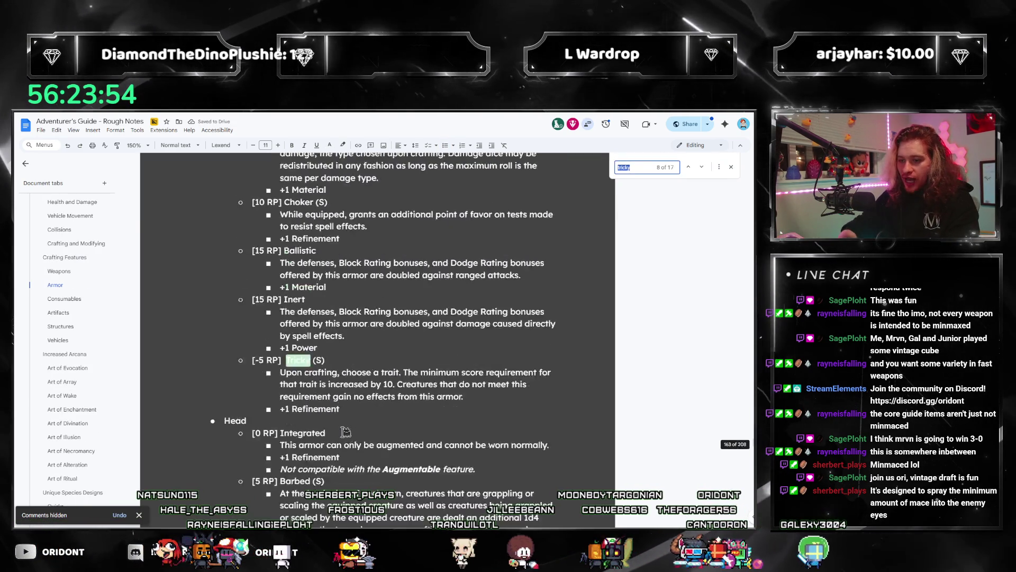
text(sapping)
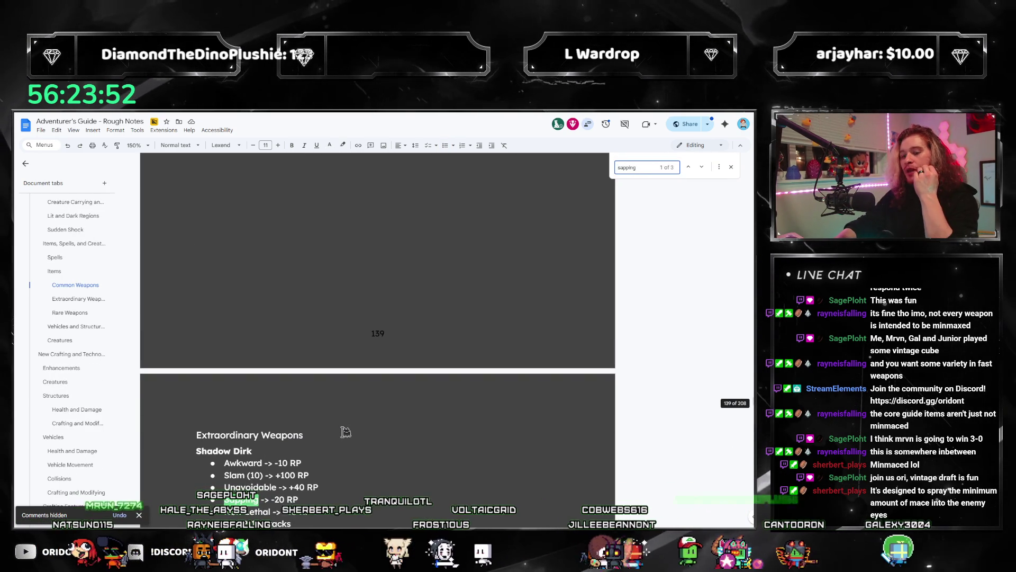
scroll(345, 432, down, 4)
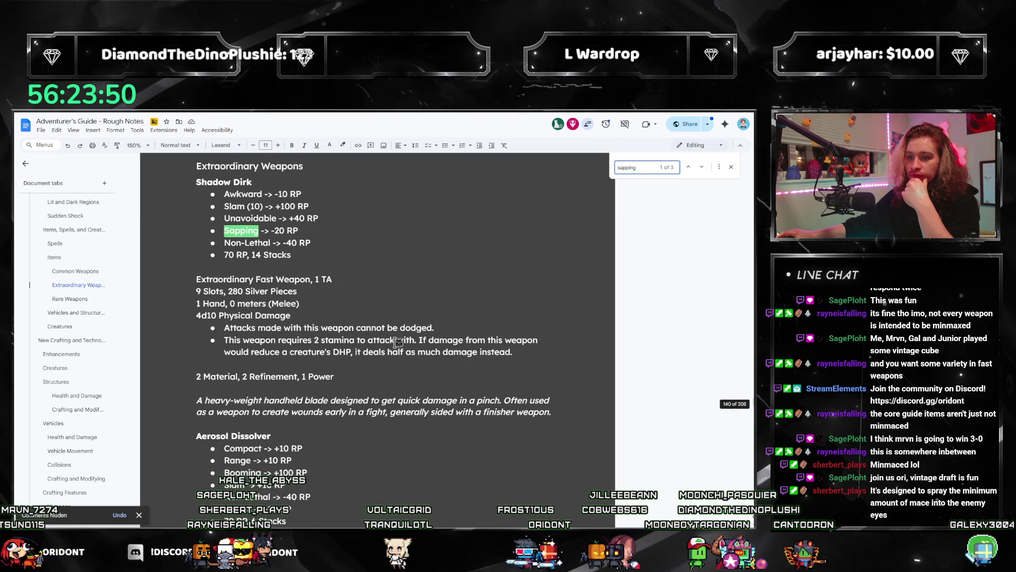
Reuse Shadow Dirk's stamina sentence with the value changed from 2 to 5, then switch to the Utopia guide PDF
drag(515, 352, 225, 340)
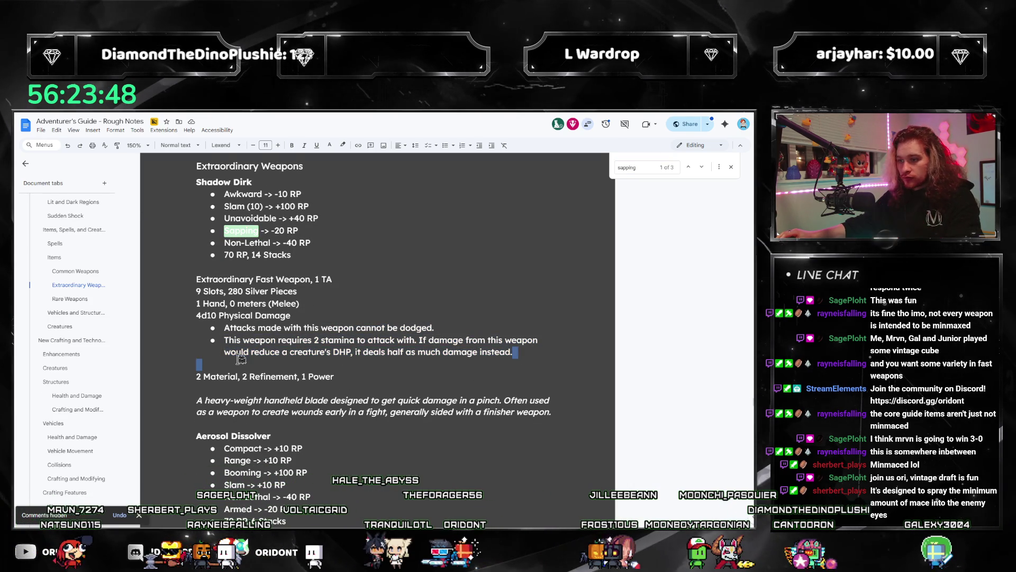
click(421, 339)
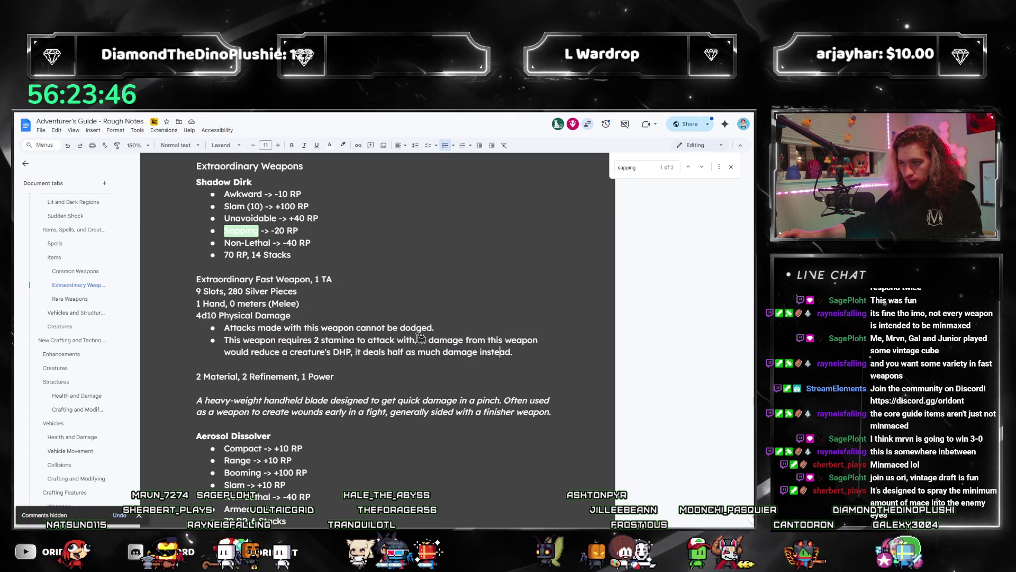
drag(418, 340, 224, 340)
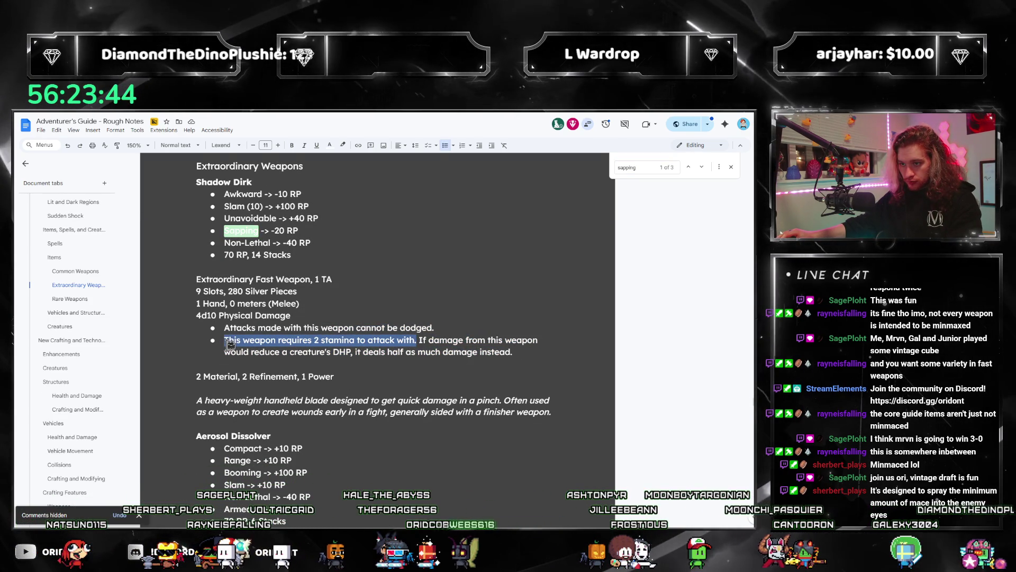
scroll(352, 367, down, 5)
scroll(352, 362, down, 5)
scroll(351, 356, down, 5)
scroll(350, 349, down, 5)
scroll(351, 350, down, 3)
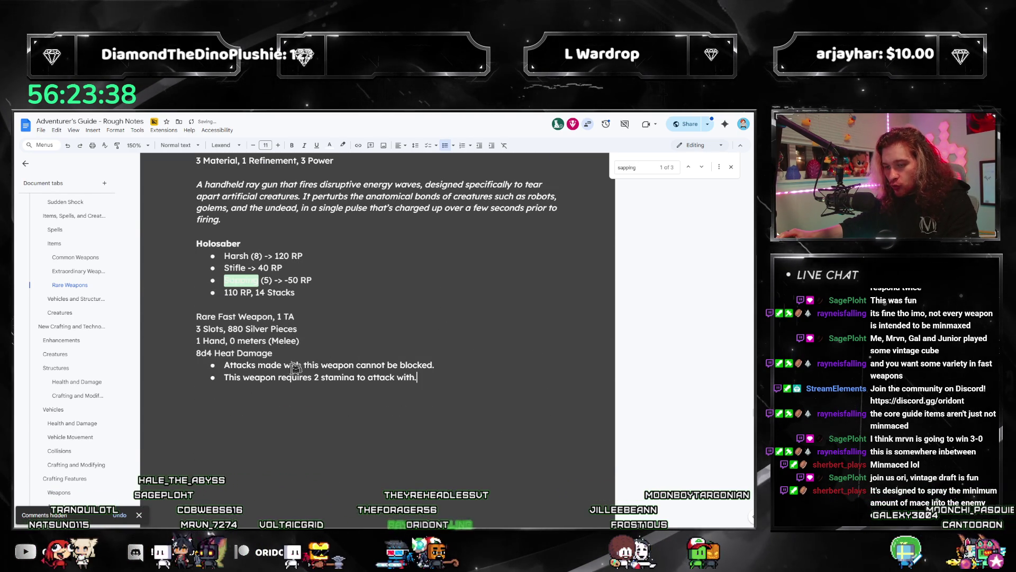
key(BackSpace)
key(BackSpace)
text(5)
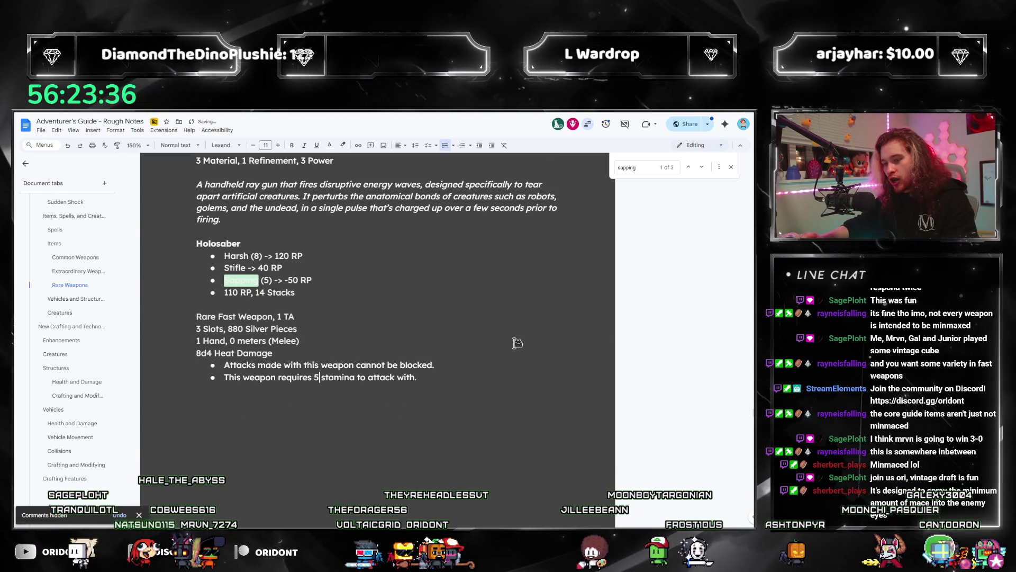
key(Escape)
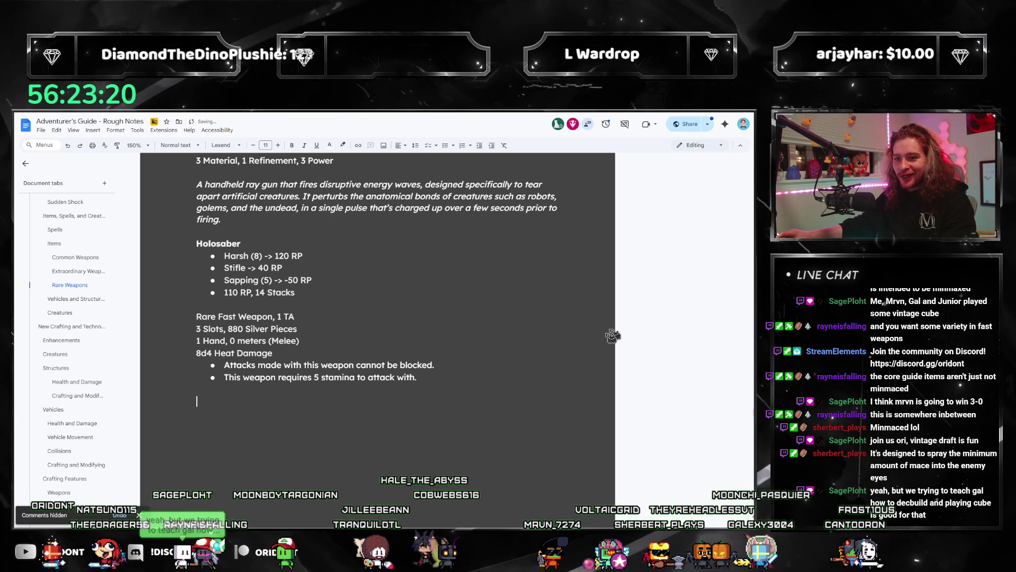
scroll(613, 335, up, 2)
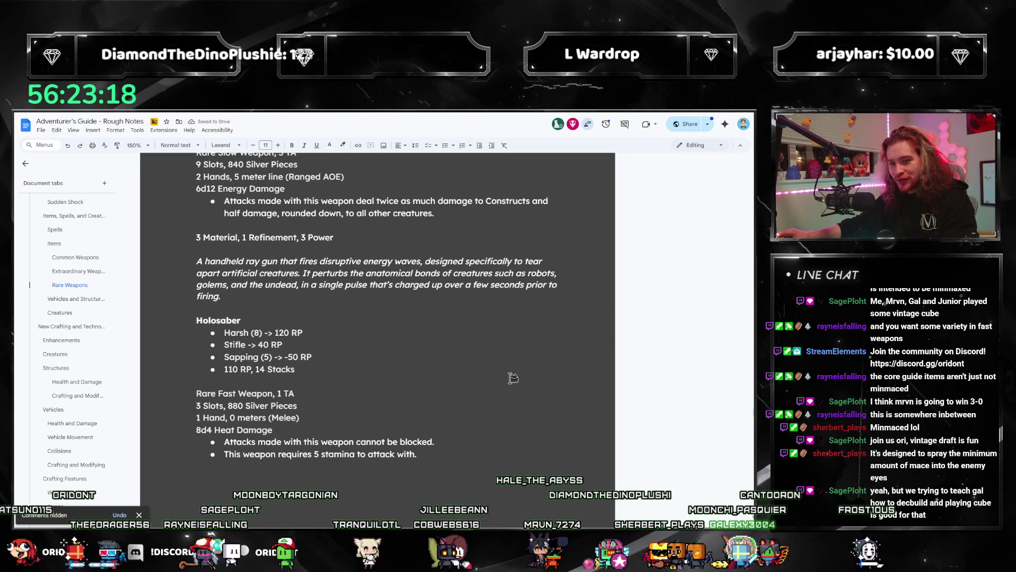
key(alt+Tab)
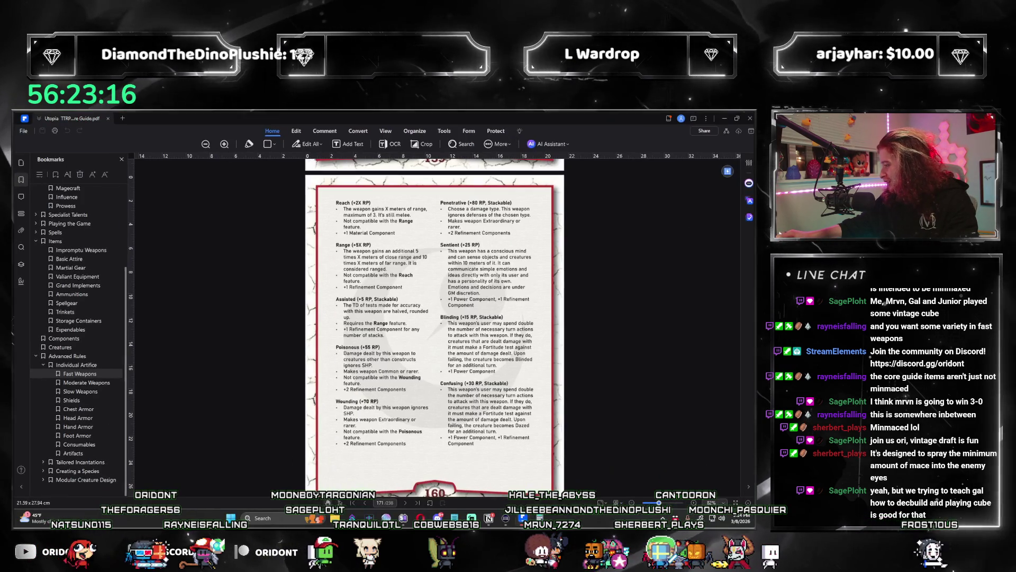
scroll(498, 383, down, 3)
scroll(497, 383, down, 3)
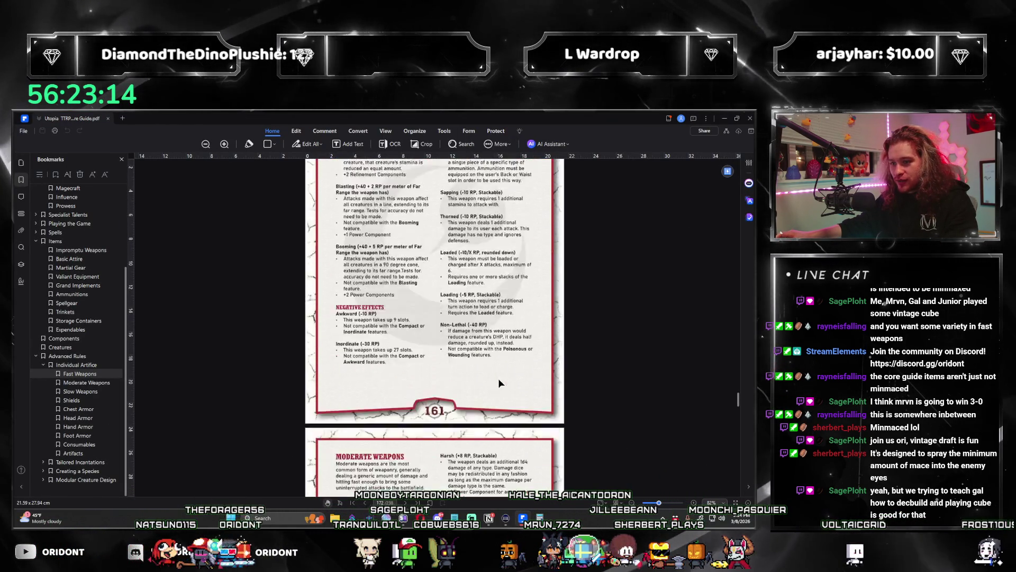
scroll(498, 378, down, 3)
scroll(496, 381, up, 3)
scroll(492, 387, up, 4)
scroll(492, 386, up, 3)
scroll(489, 389, up, 2)
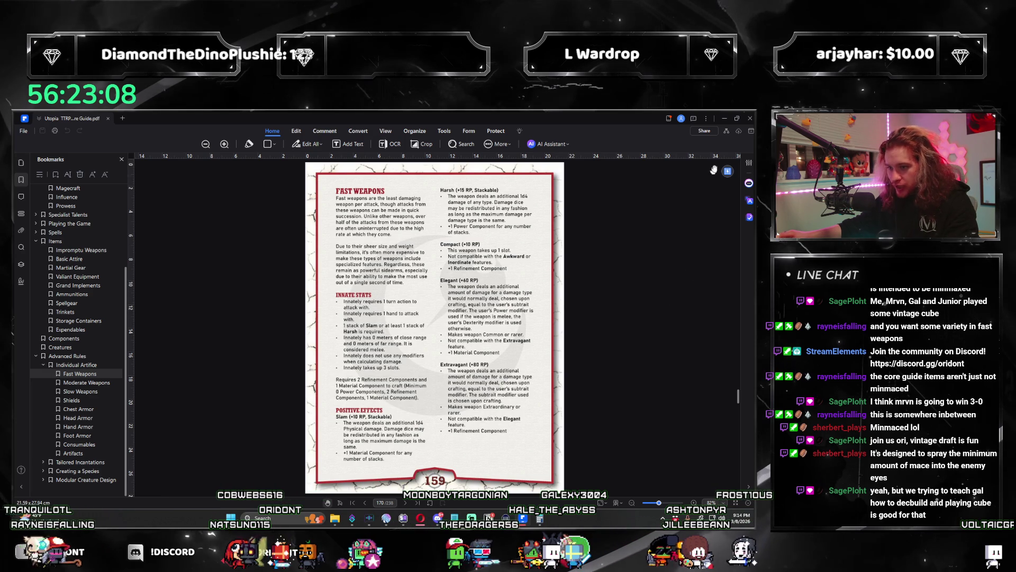
Return to the rough-notes document after consulting the Fast Weapons page
key(alt+Tab)
text(1 Mat)
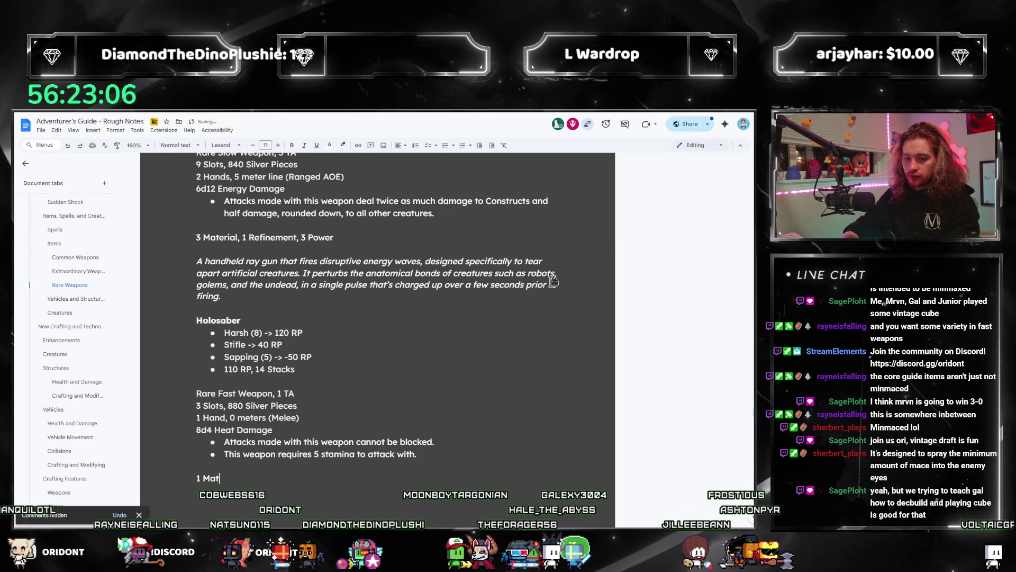
text(erial, 2 Rei)
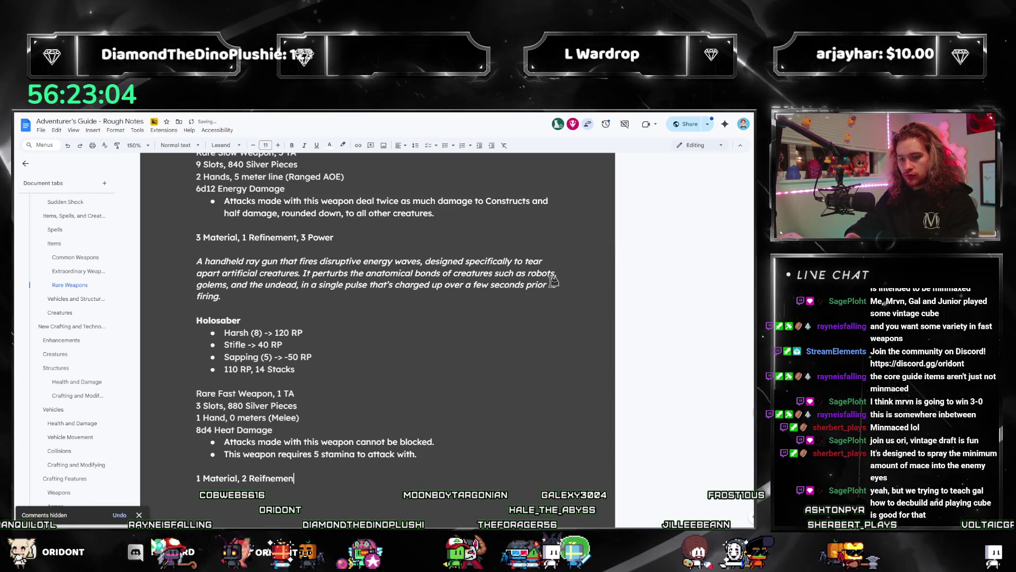
text(fne)
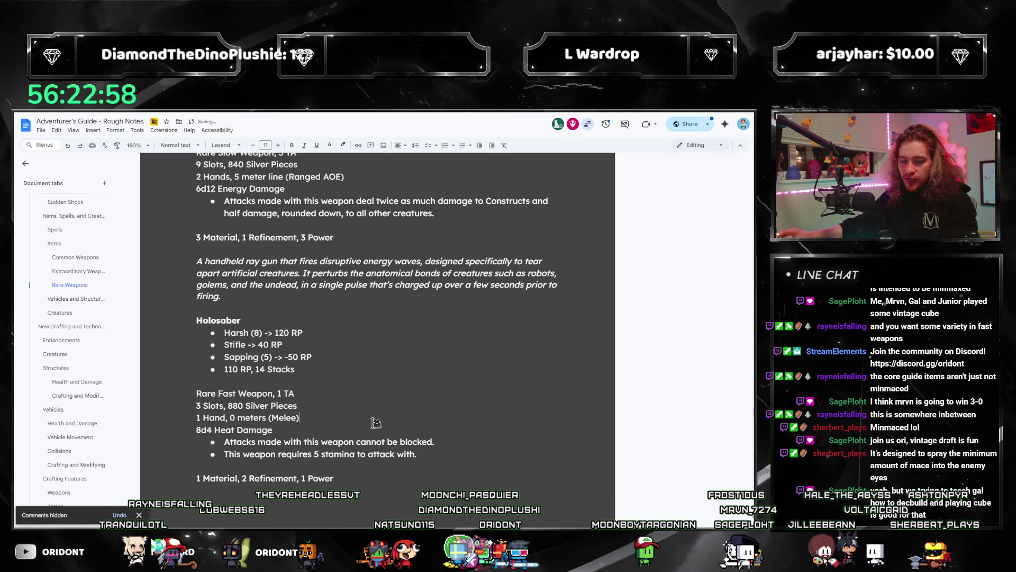
Check the Stifle matches with Find, then change the cost line's Power count from 1 to 2
key(ctrl+f)
text(stifle)
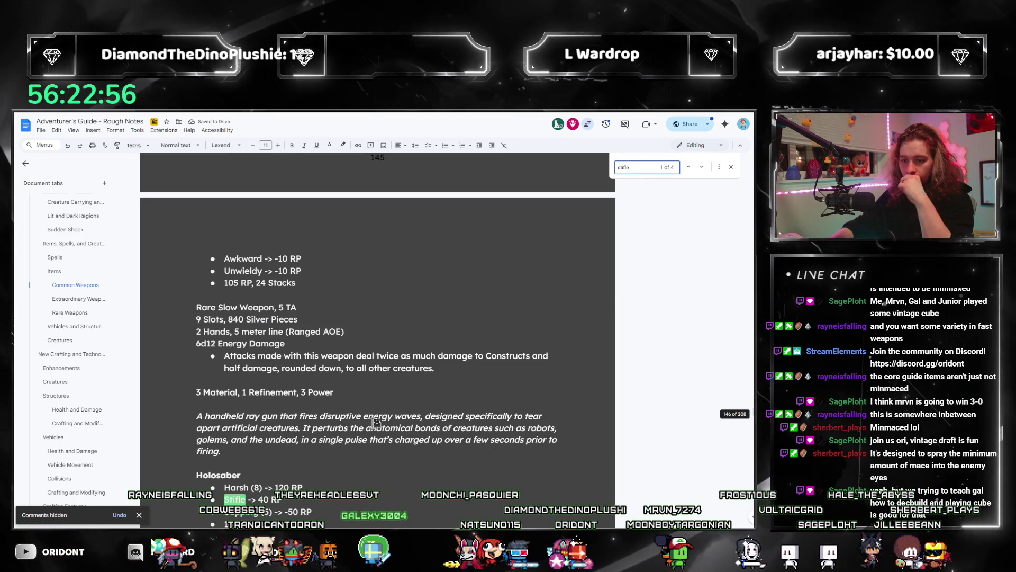
click(702, 169)
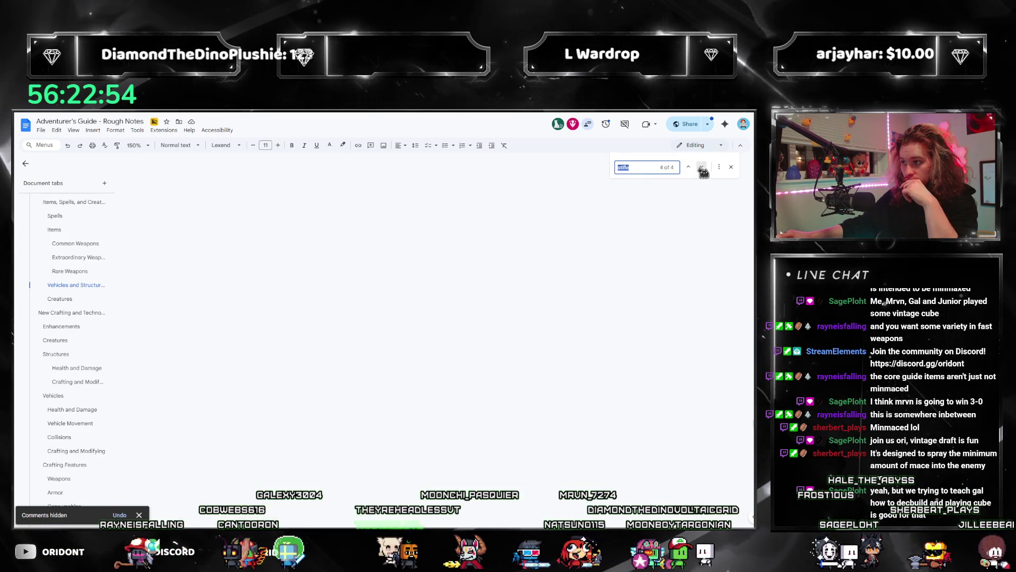
scroll(579, 227, up, 2)
scroll(567, 241, up, 3)
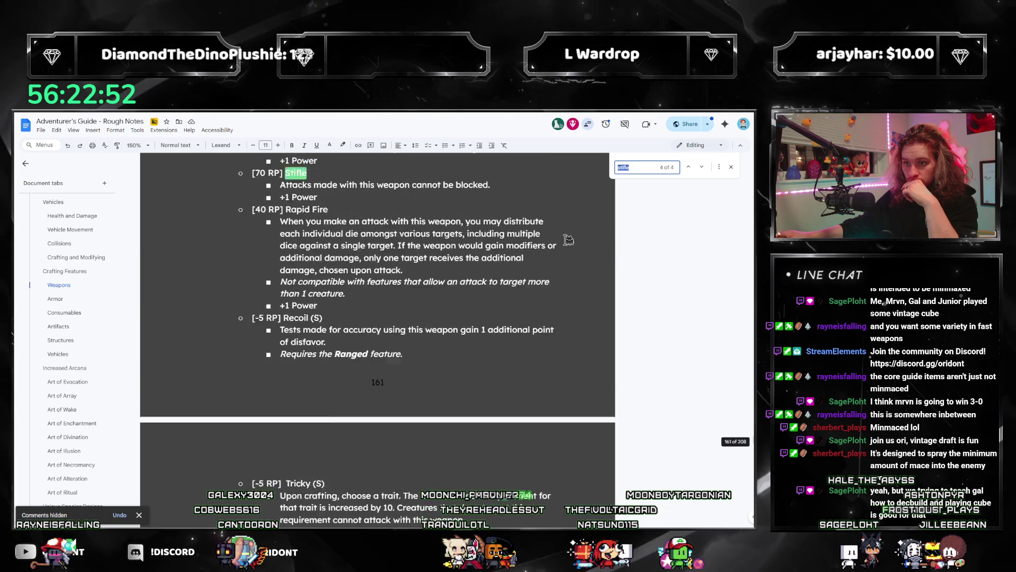
scroll(568, 240, up, 3)
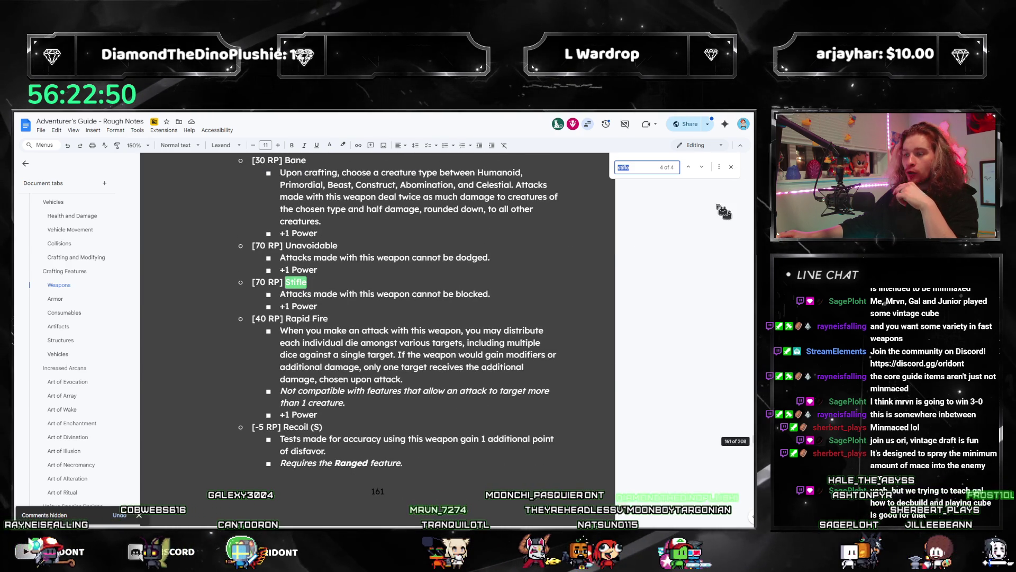
scroll(333, 278, down, 1)
key(Return)
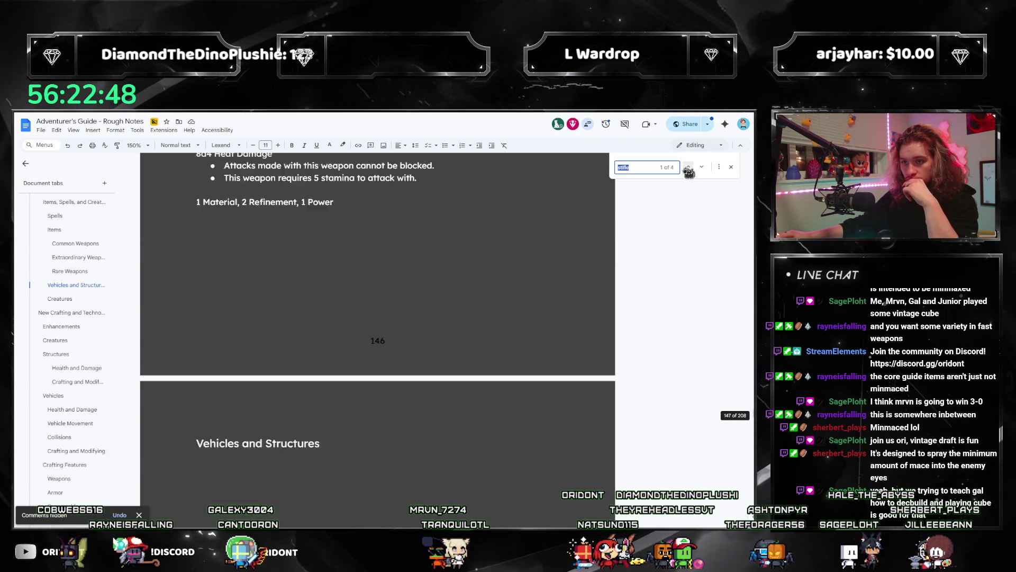
scroll(334, 278, up, 3)
scroll(334, 278, up, 1)
click(305, 392)
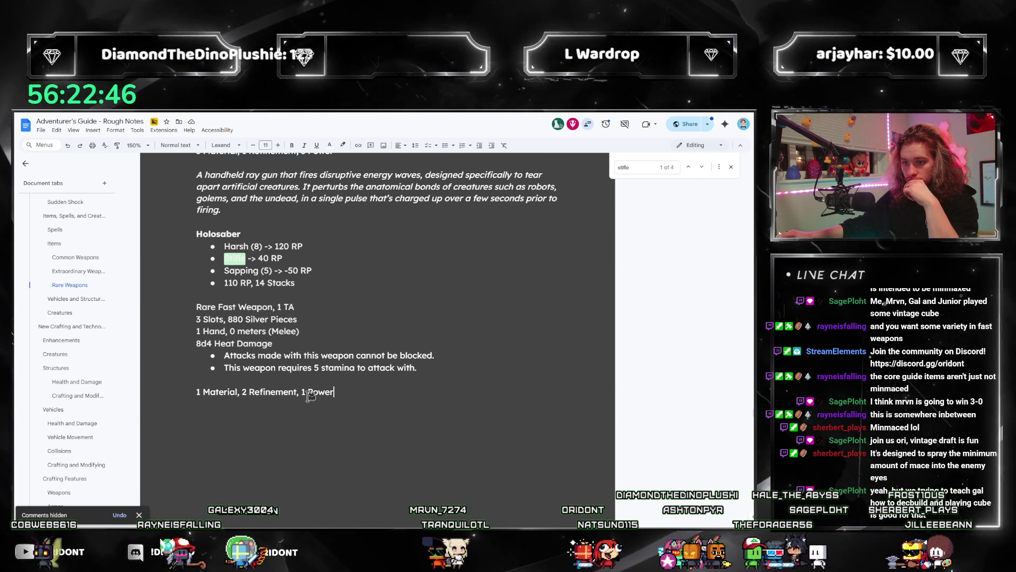
key(BackSpace)
text(2)
text(A)
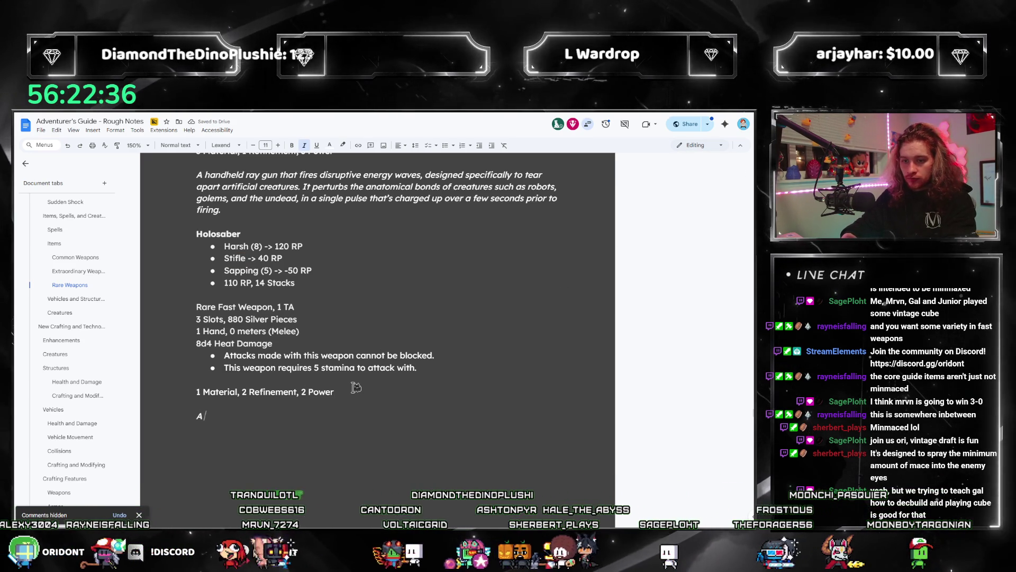
text(long)
Rewrite the description to 'A short blade made purely of ionized air,' dropping 'long' and trailing words
key(BackSpace)
key(BackSpace)
key(BackSpace)
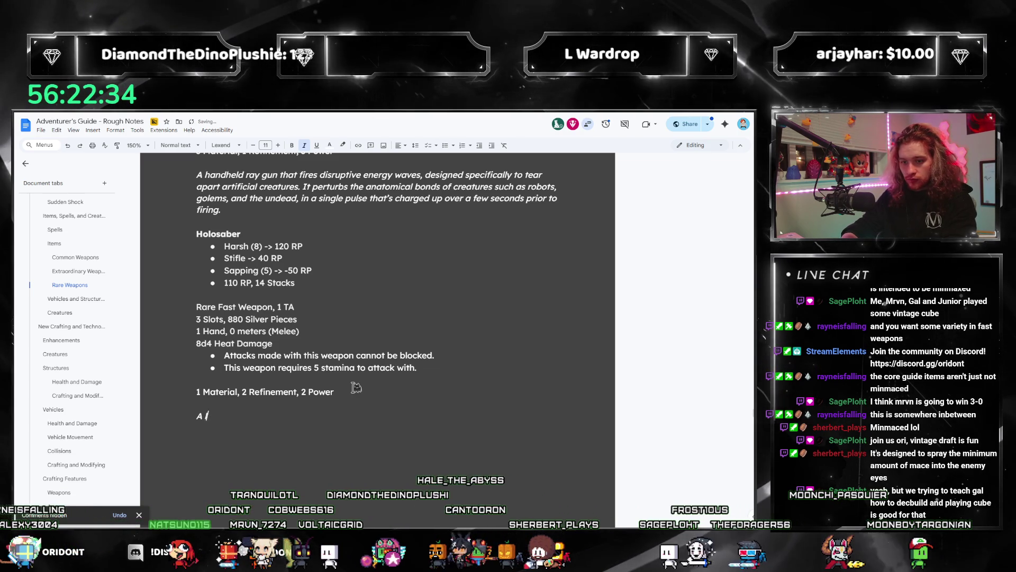
text(short blade made purely of)
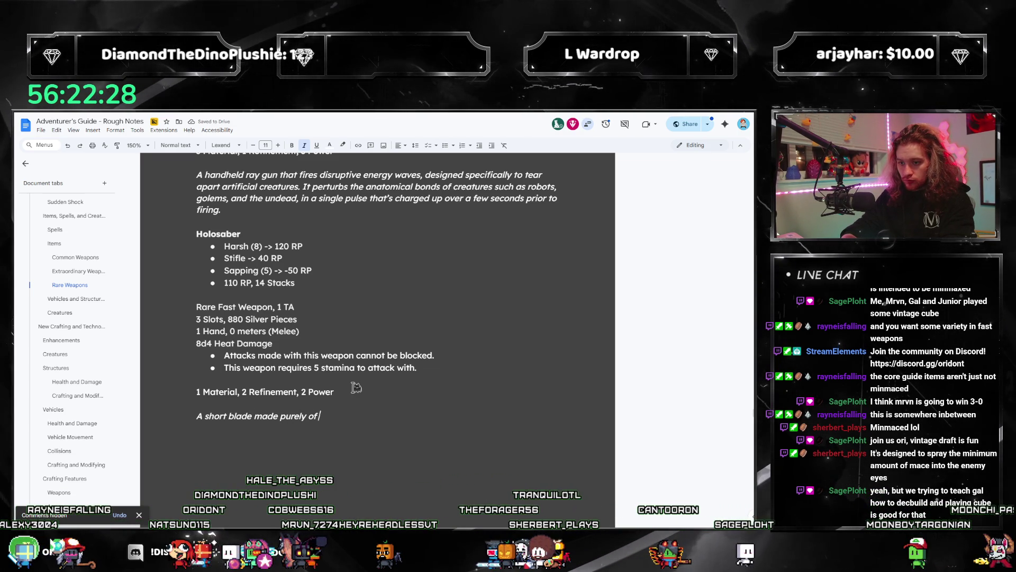
text( a ra)
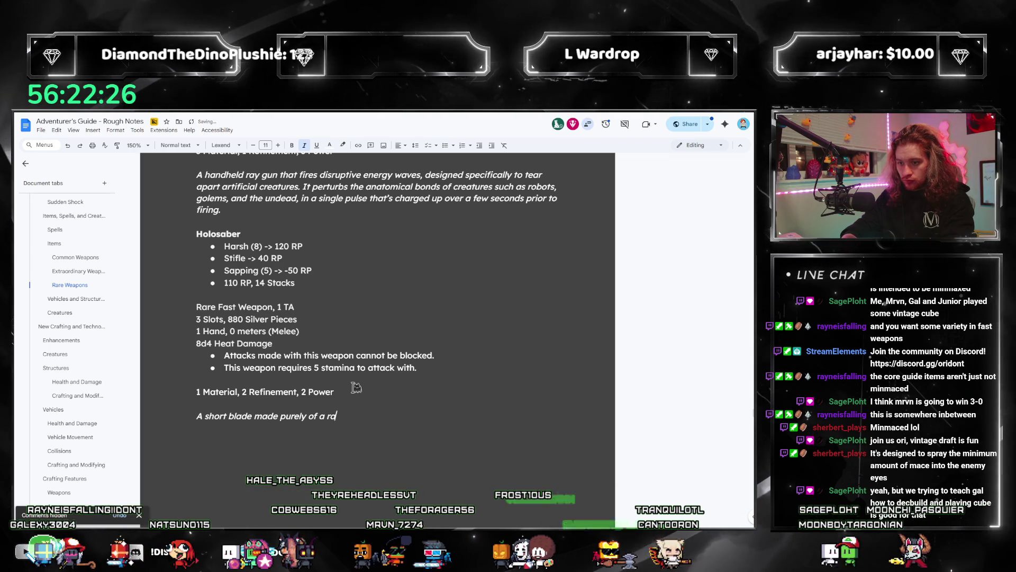
key(ctrl+BackSpace)
key(ctrl+BackSpace)
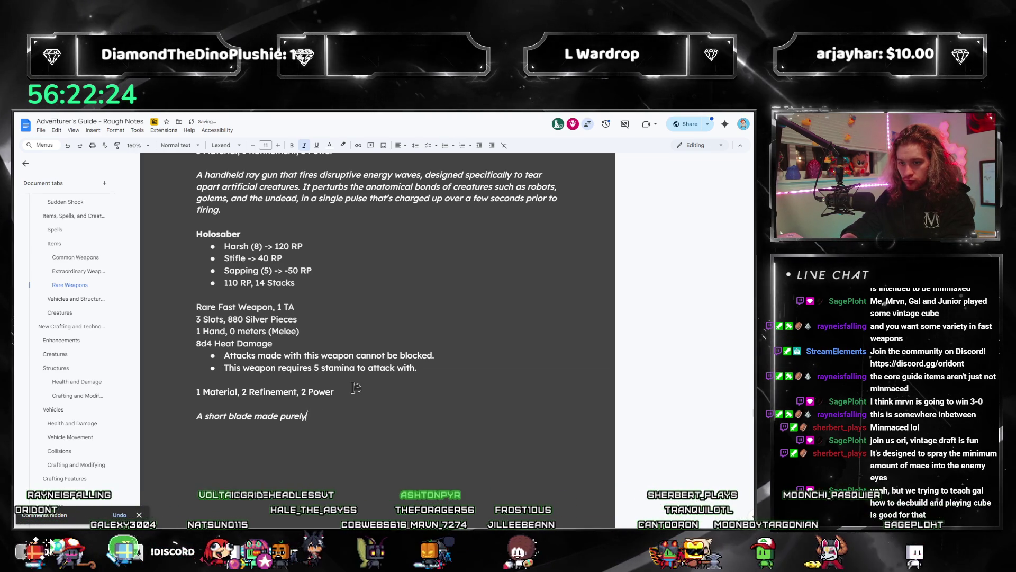
key(ctrl+BackSpace)
key(ctrl+BackSpace)
text(made purely of )
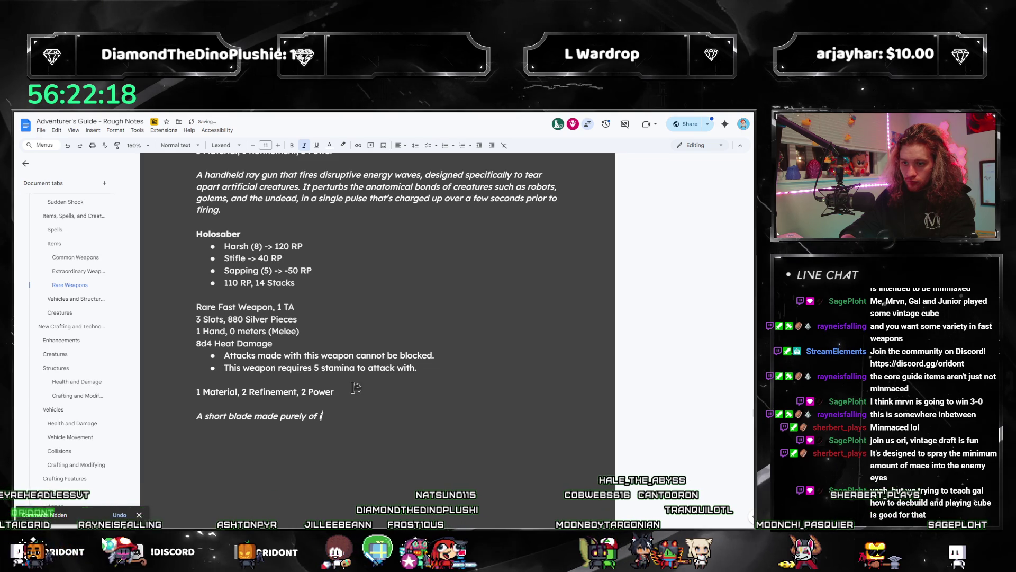
text(ionized)
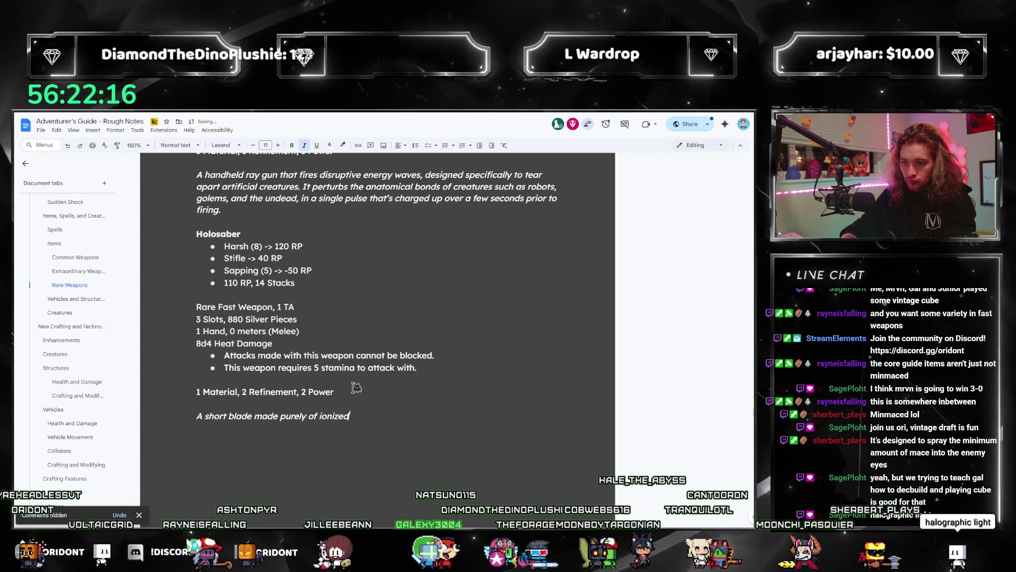
text( air,)
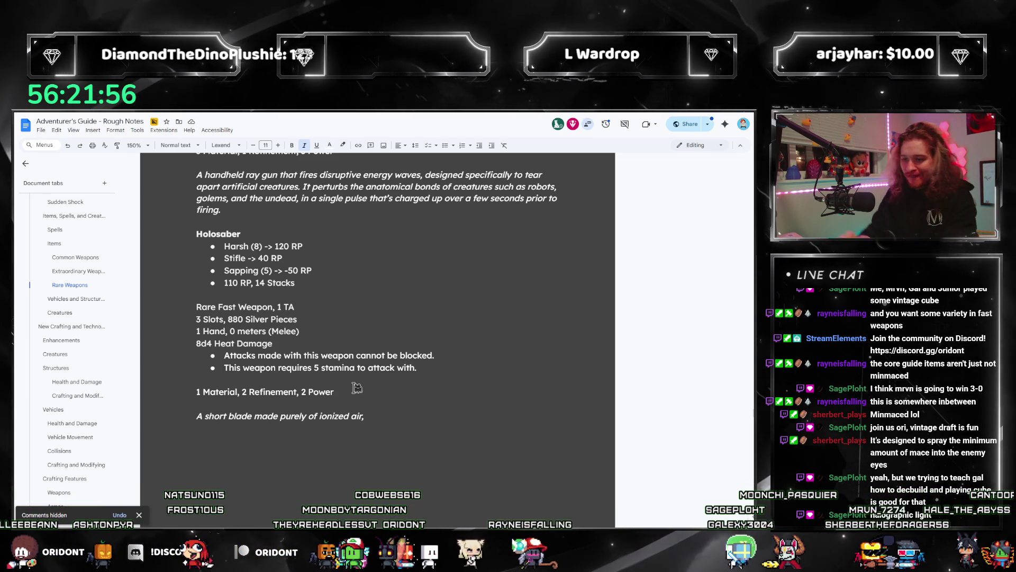
key(shift+Left)
key(shift+Left)
key(shift+Left)
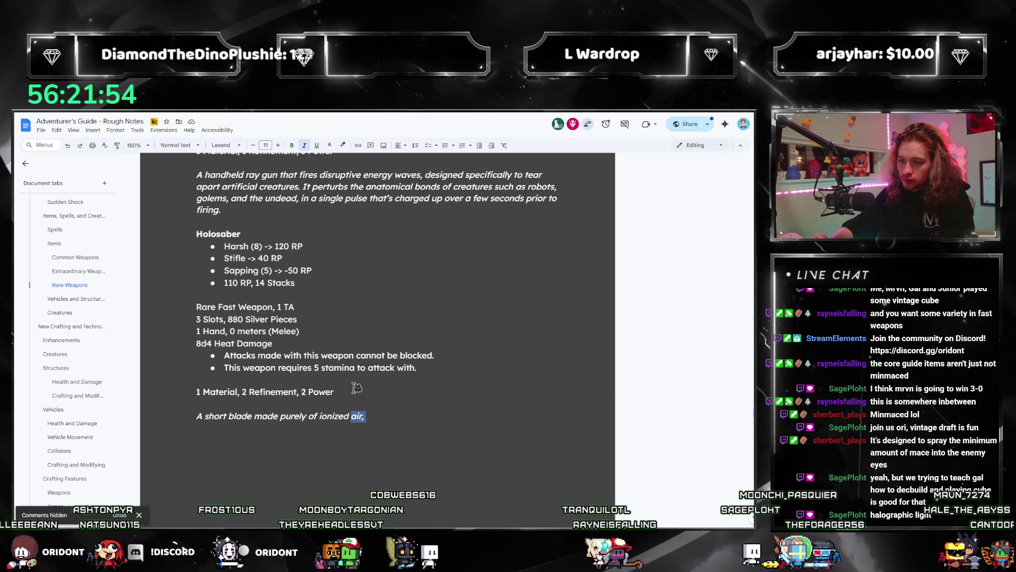
Replace 'air' with 'material' and rework the sentence, deleting the 'precise and volitile' wording
key(shift+Left)
key(shift+Left)
key(shift+Left)
key(shift+Right)
key(shift+Right)
key(shift+Right)
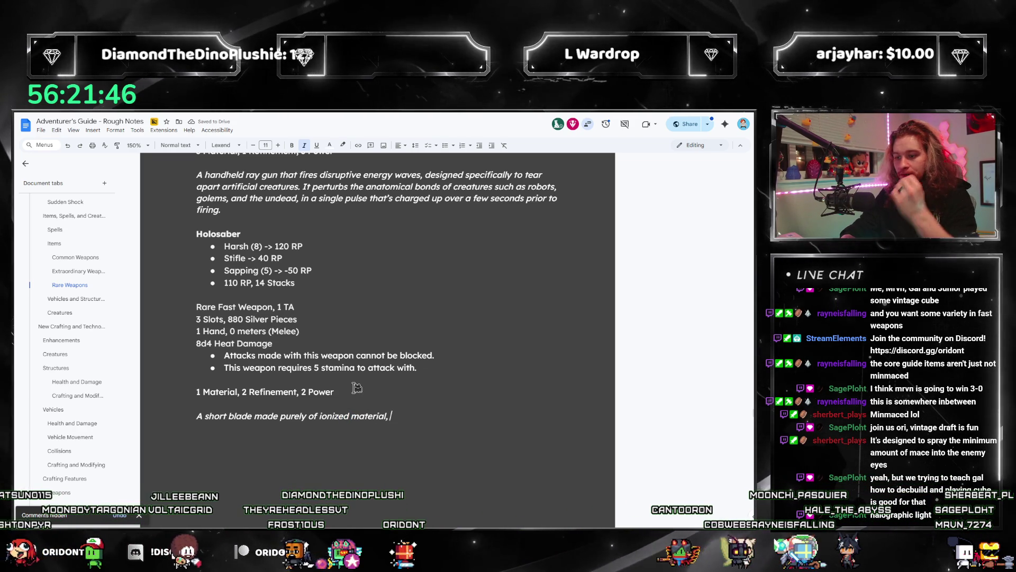
text(quick to use and)
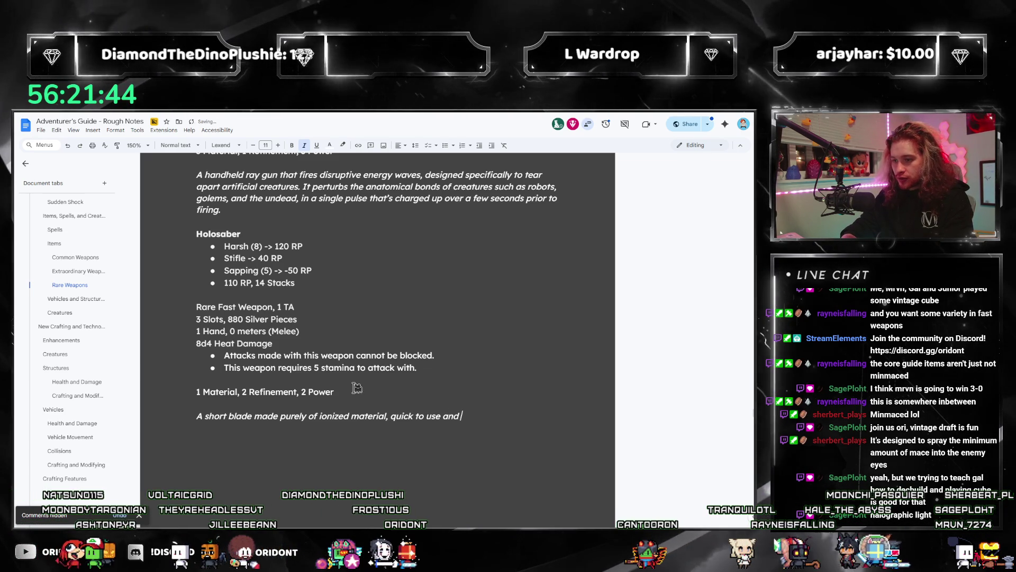
key(BackSpace)
key(BackSpace)
key(BackSpace)
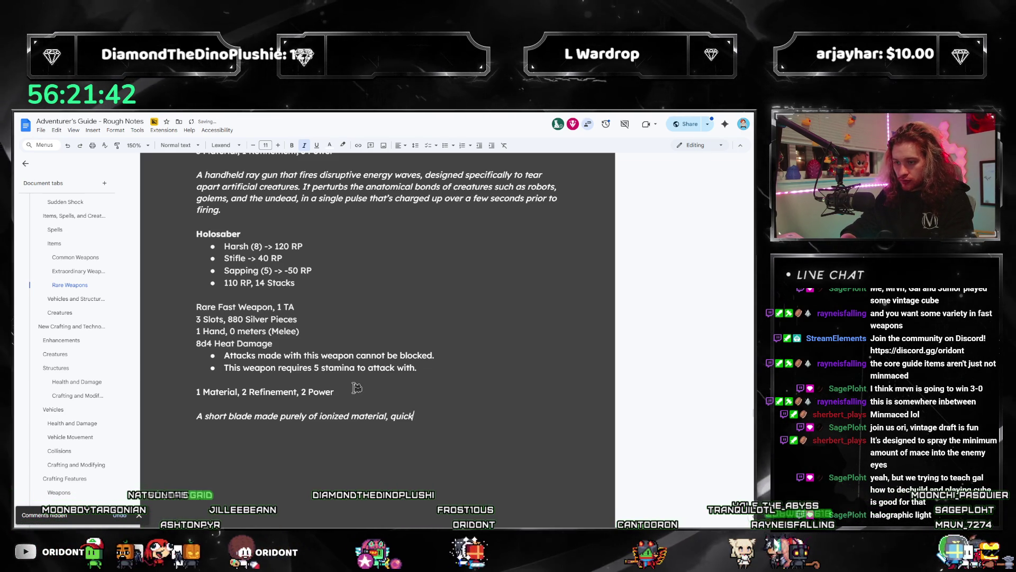
text(t attaks)
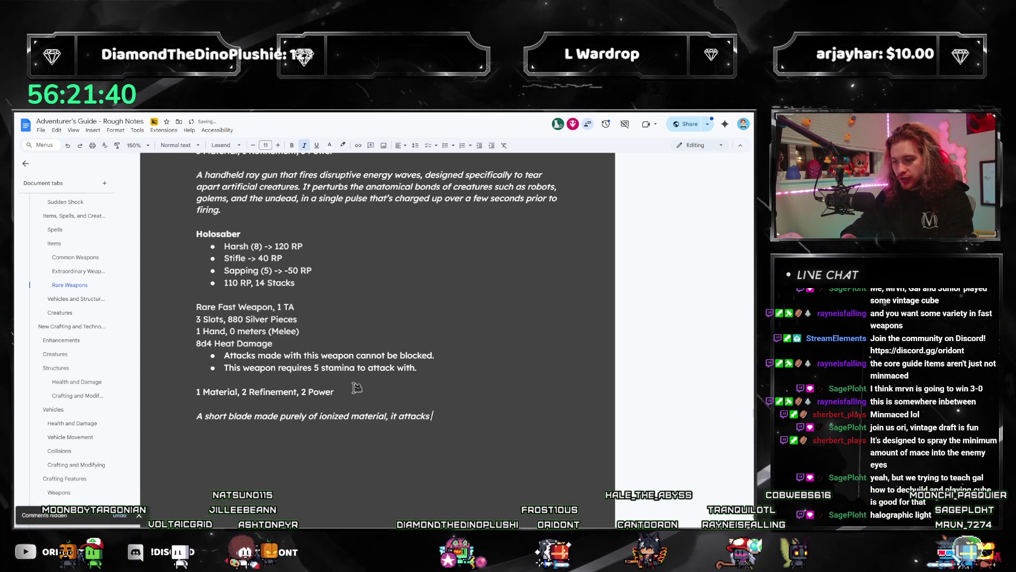
text( fast for the ab)
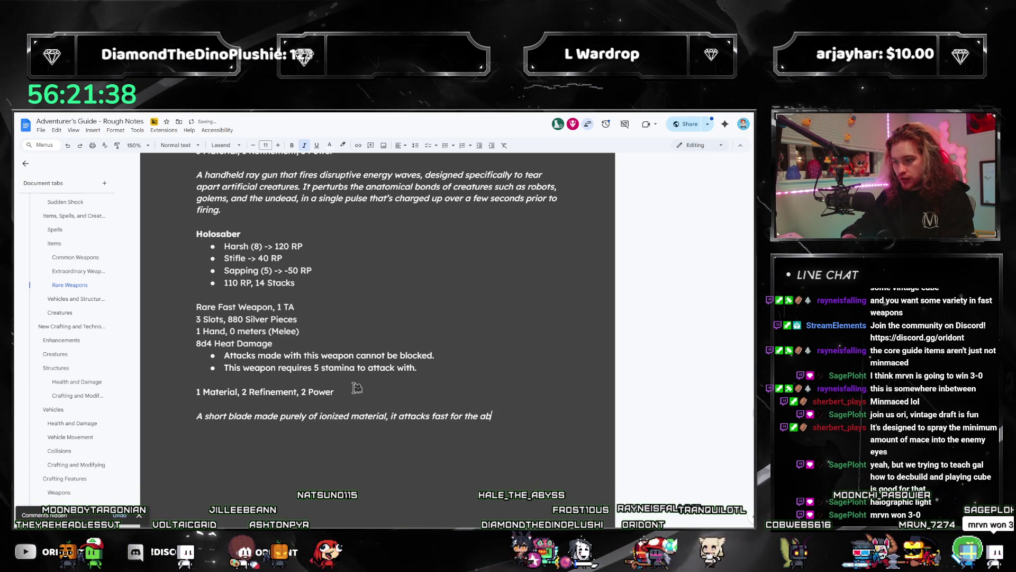
text(rasive amount of damo)
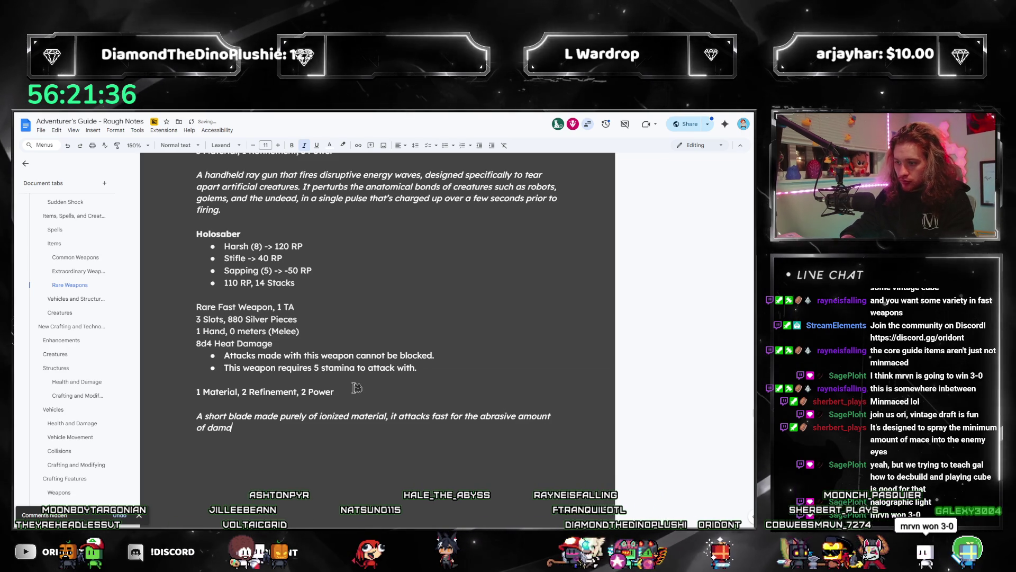
text(ge it can cause.)
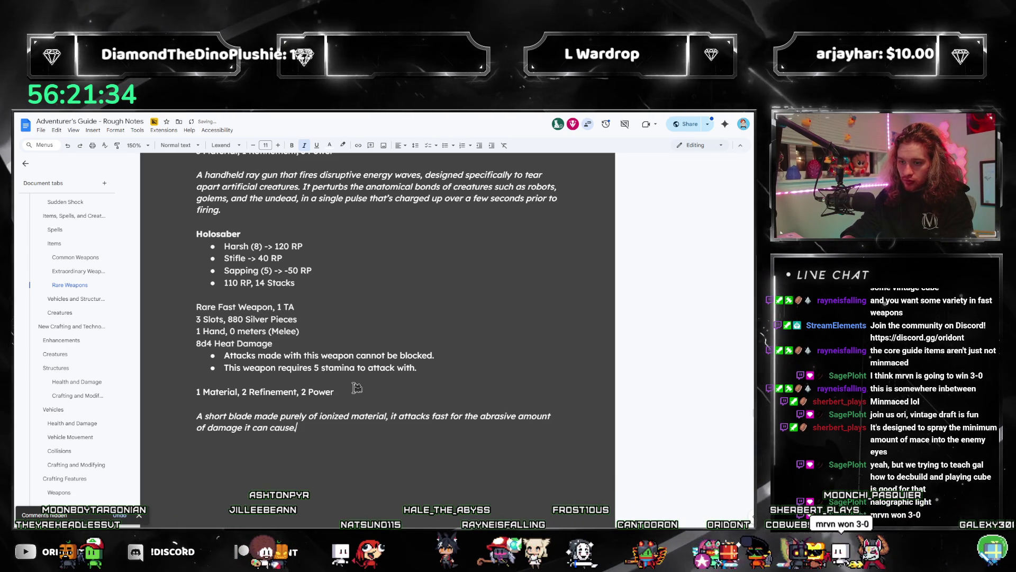
text( However,)
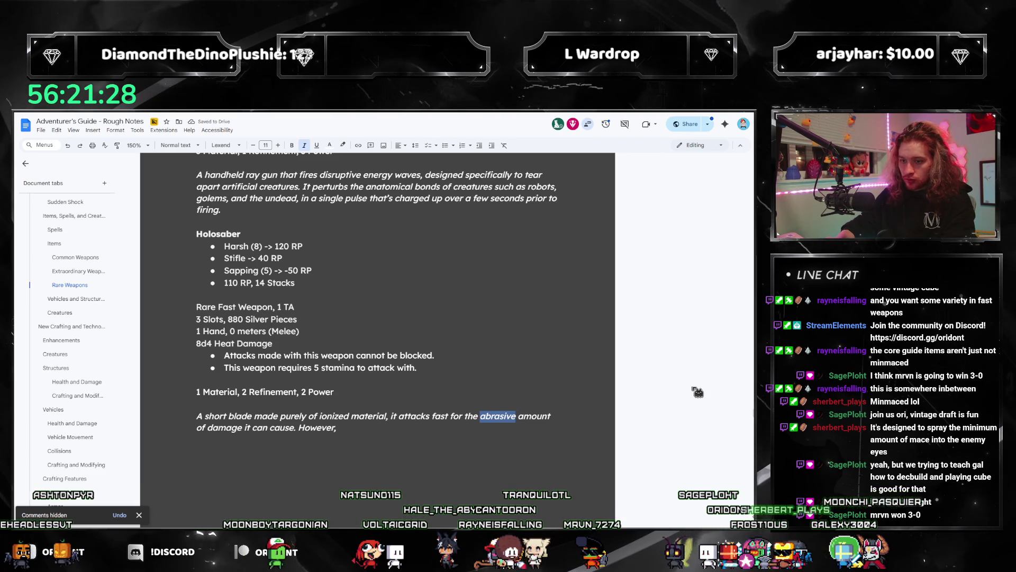
text(precise)
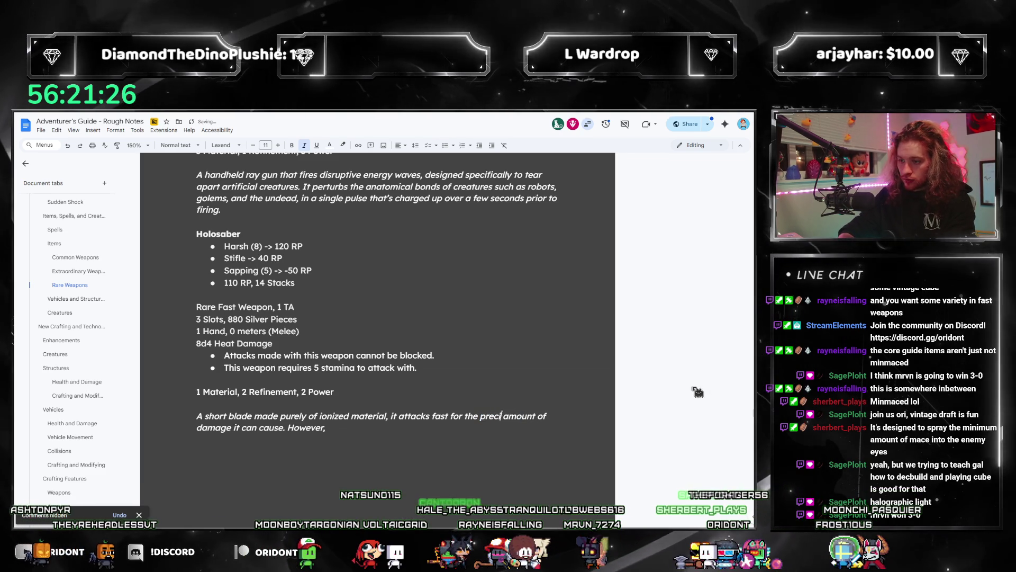
text( and)
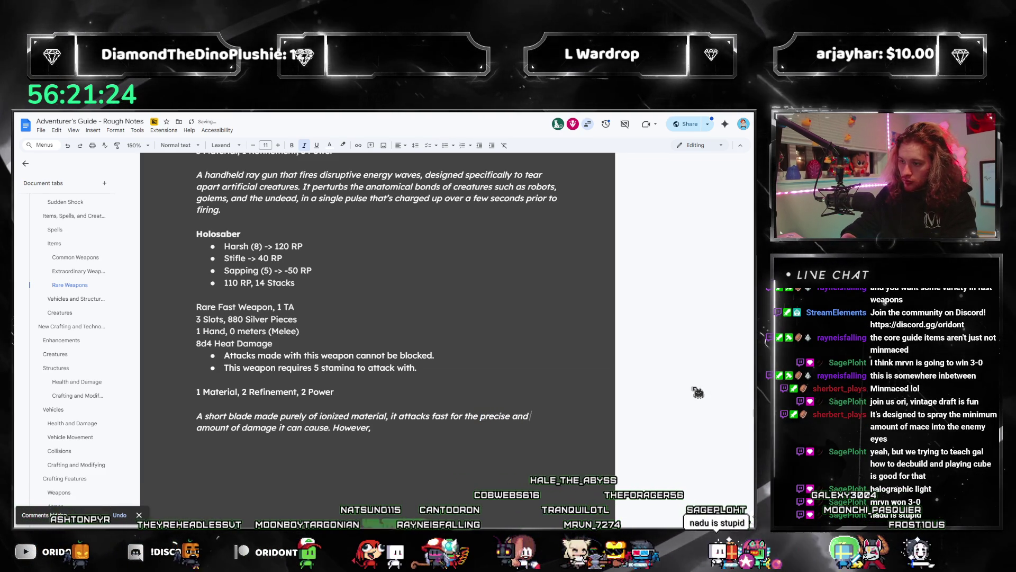
text( volitile)
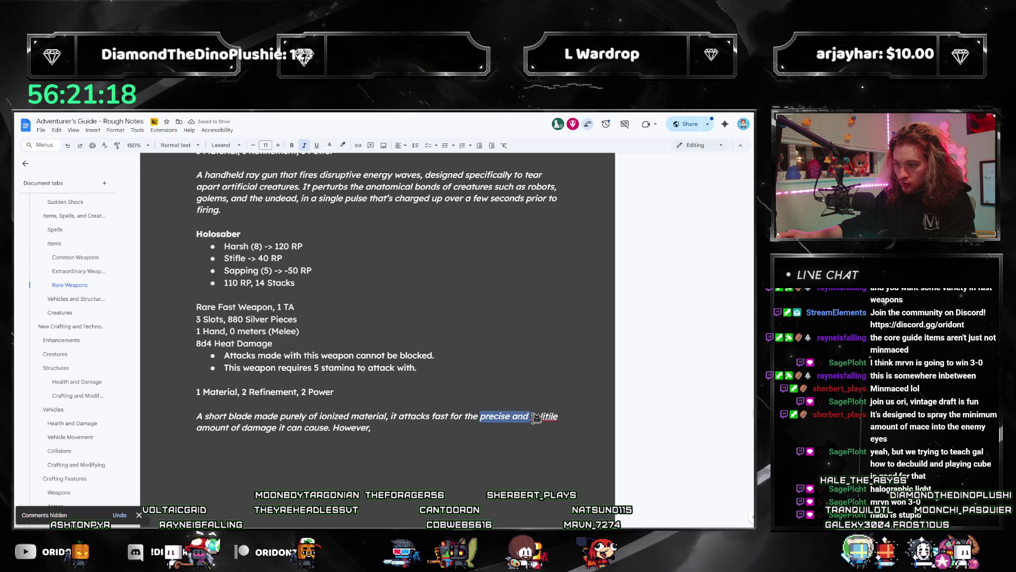
key(ctrl+shift+Left)
key(BackSpace)
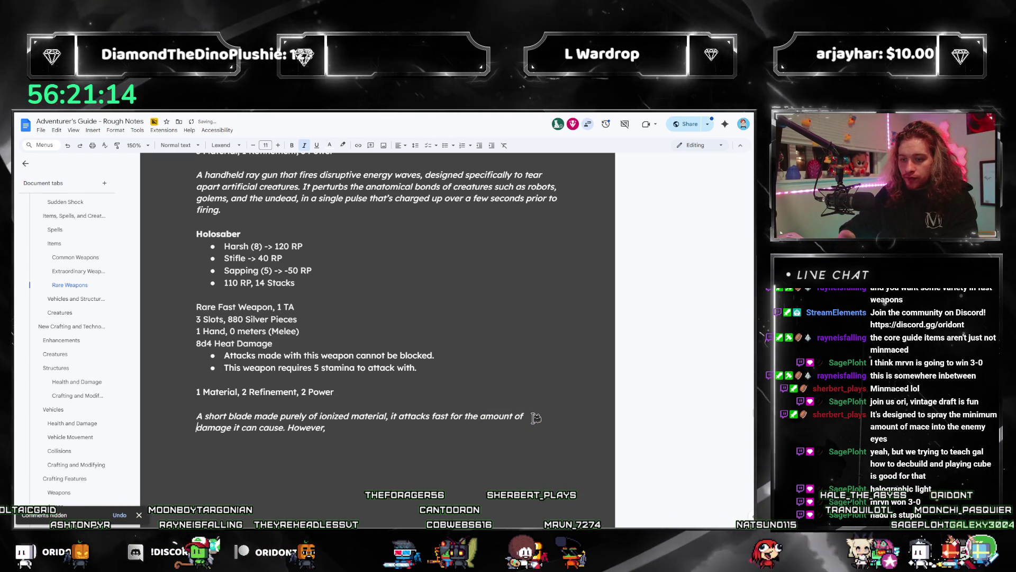
Reword to 'the amount of volatility it can produce', correcting 'volitility' via the spelling suggestion
key(ctrl+shift+Right)
text( vol)
text(atil)
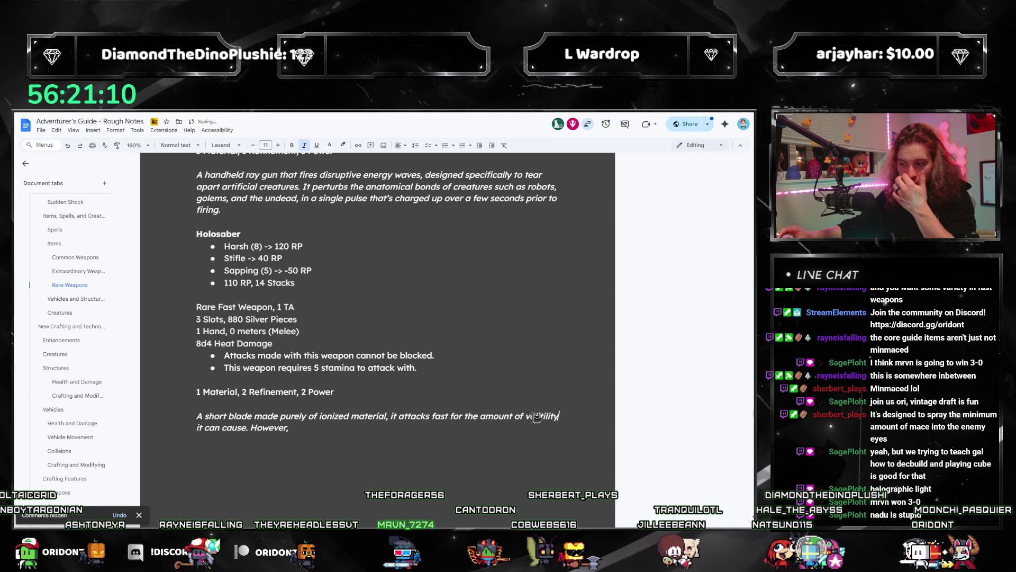
drag(222, 428, 240, 429)
text(produ)
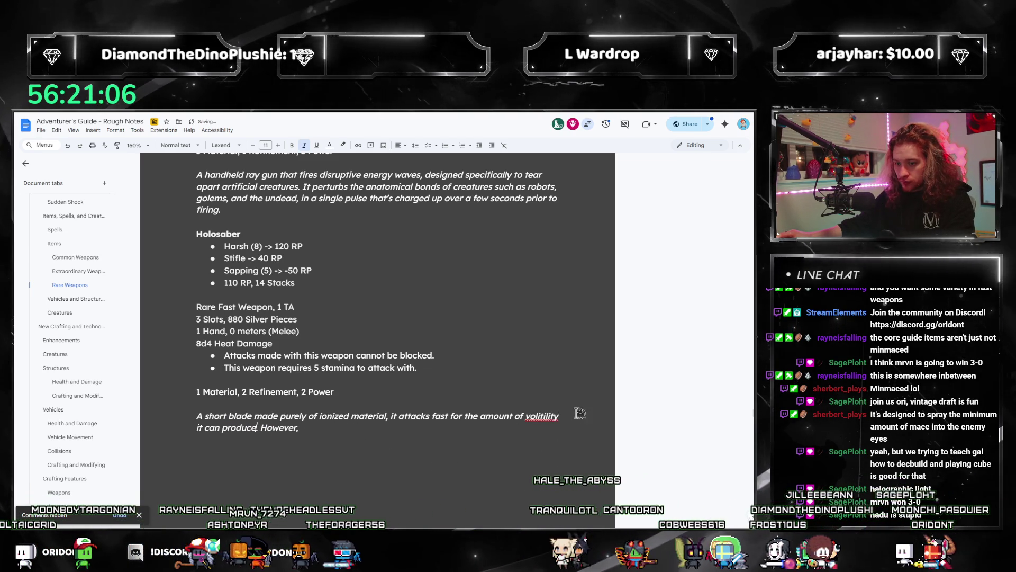
right_click(544, 417)
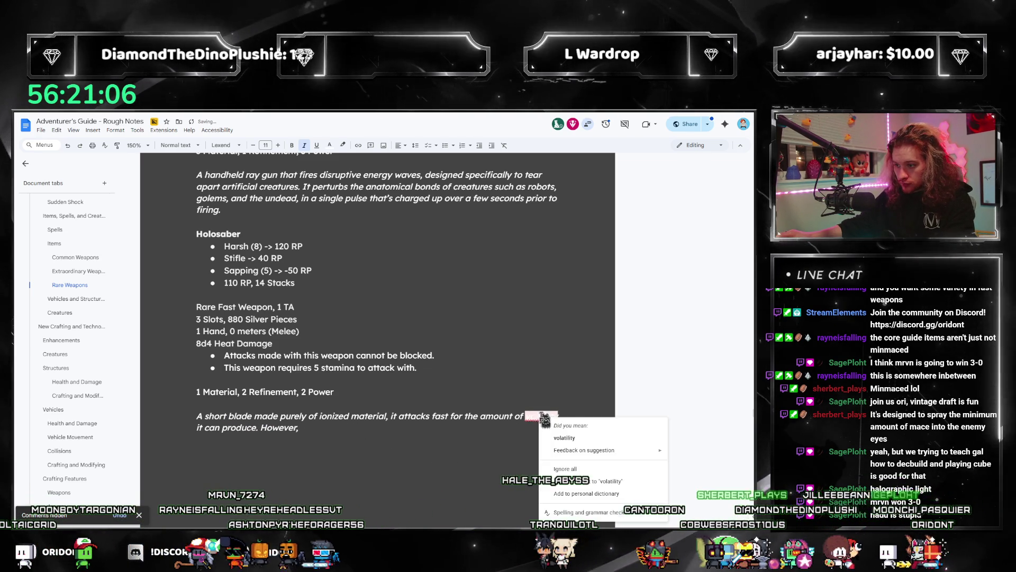
click(584, 439)
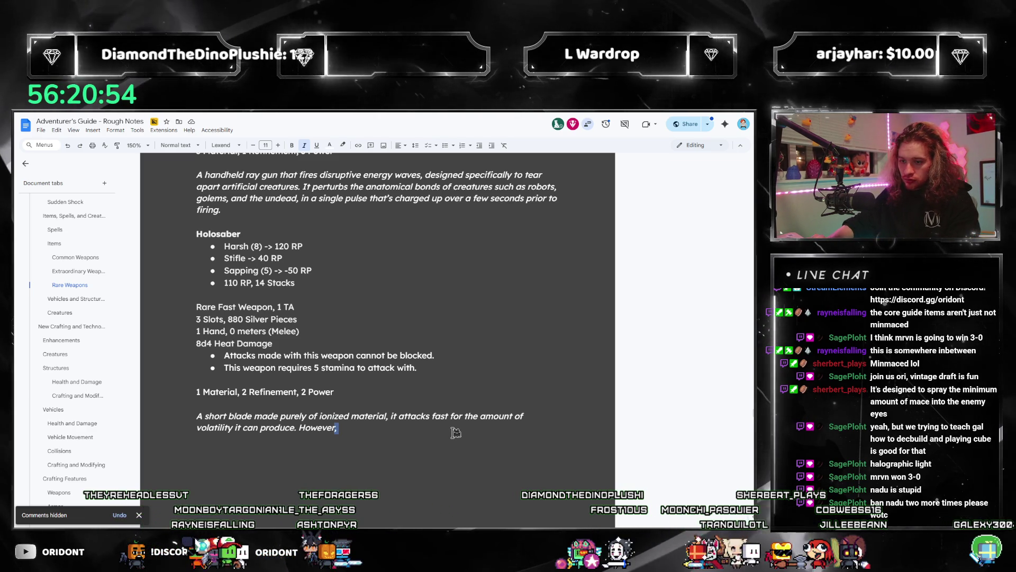
Replace 'However,' with sentences about carving through large shields and needing an immense grip to stay precise
key(ctrl+shift+Left)
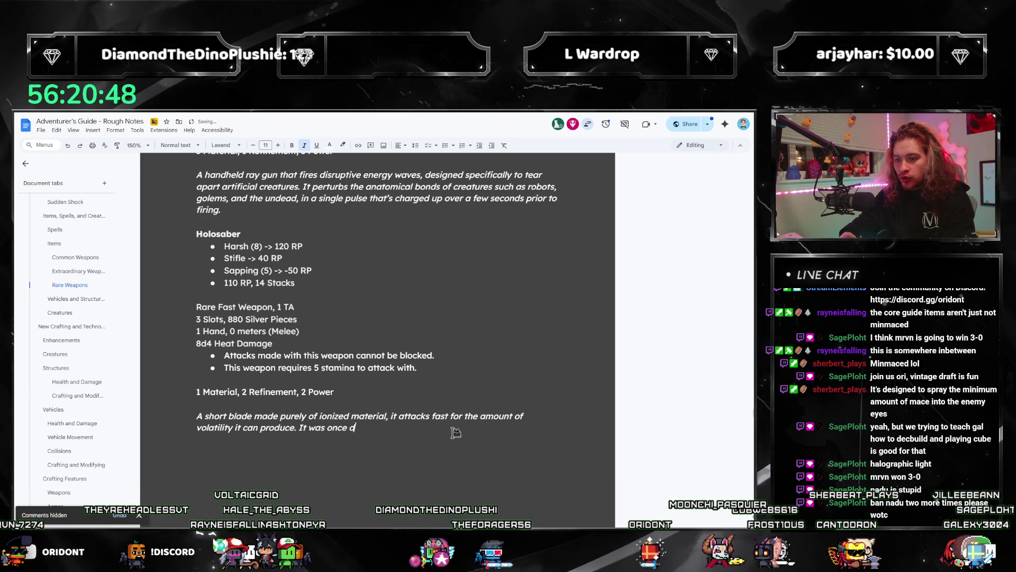
text(esigned for it ab)
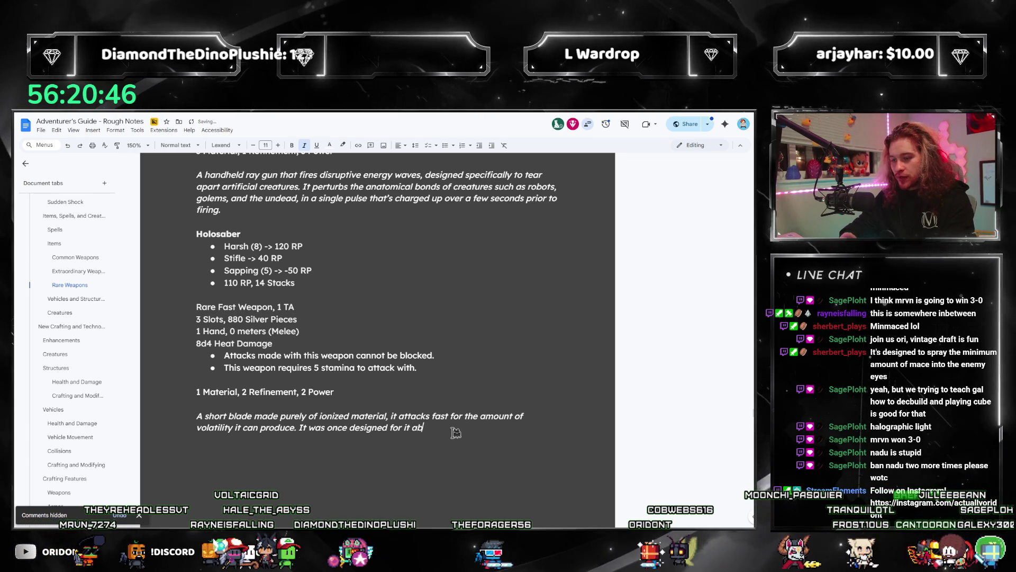
key(BackSpace)
key(BackSpace)
key(BackSpace)
text(s ability to carve)
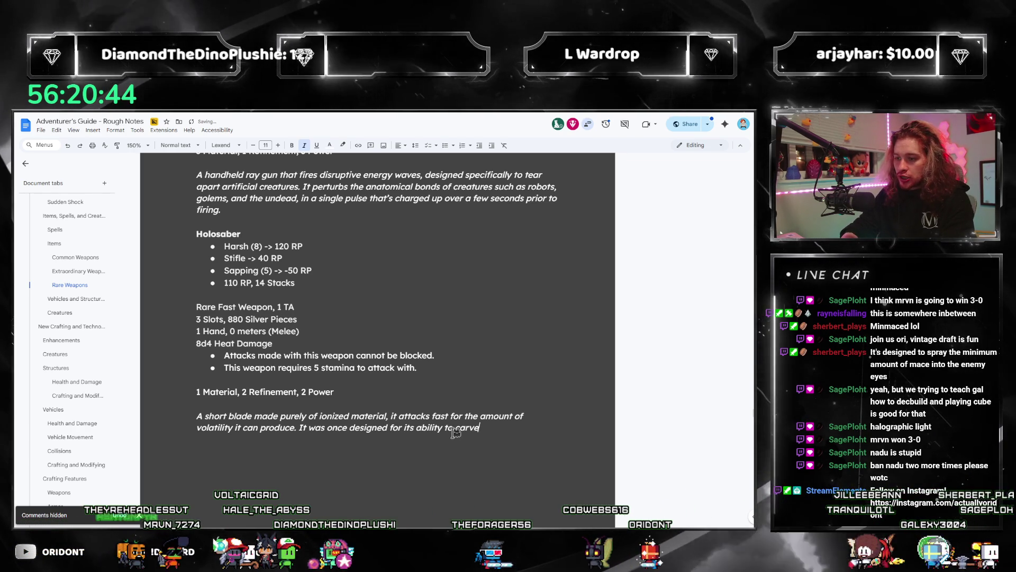
text( through)
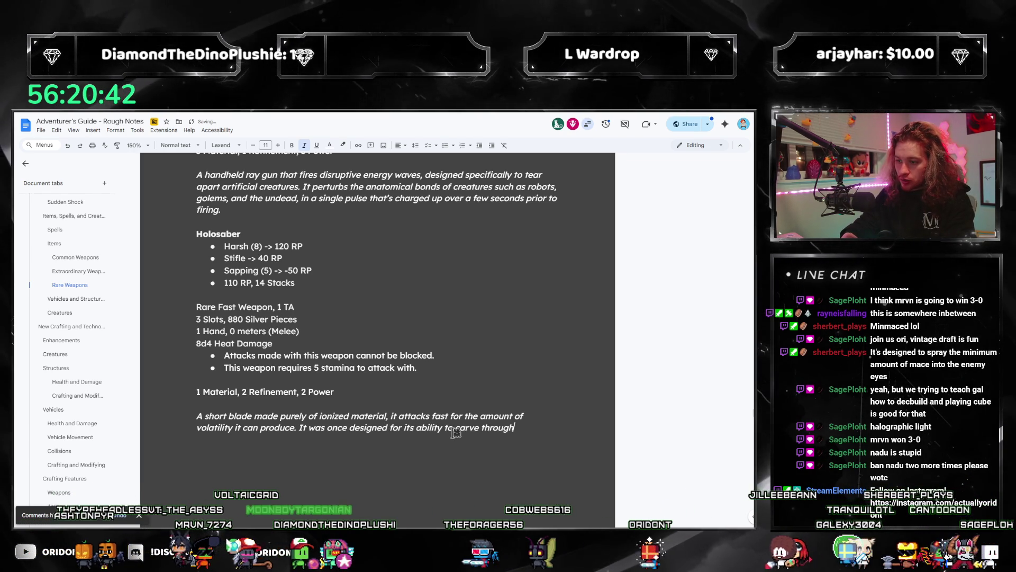
text( defensive measures, such as)
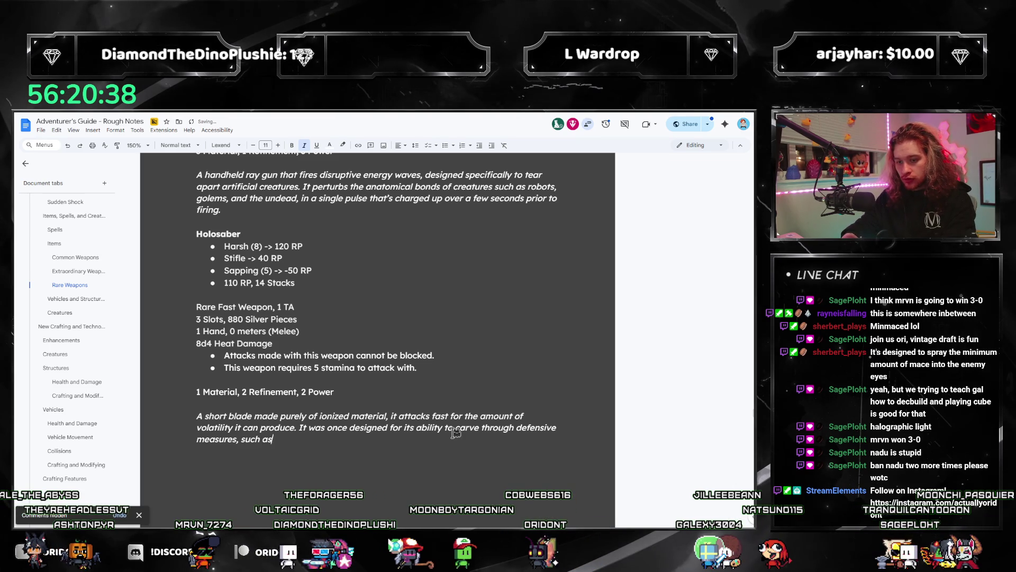
text( large shields.)
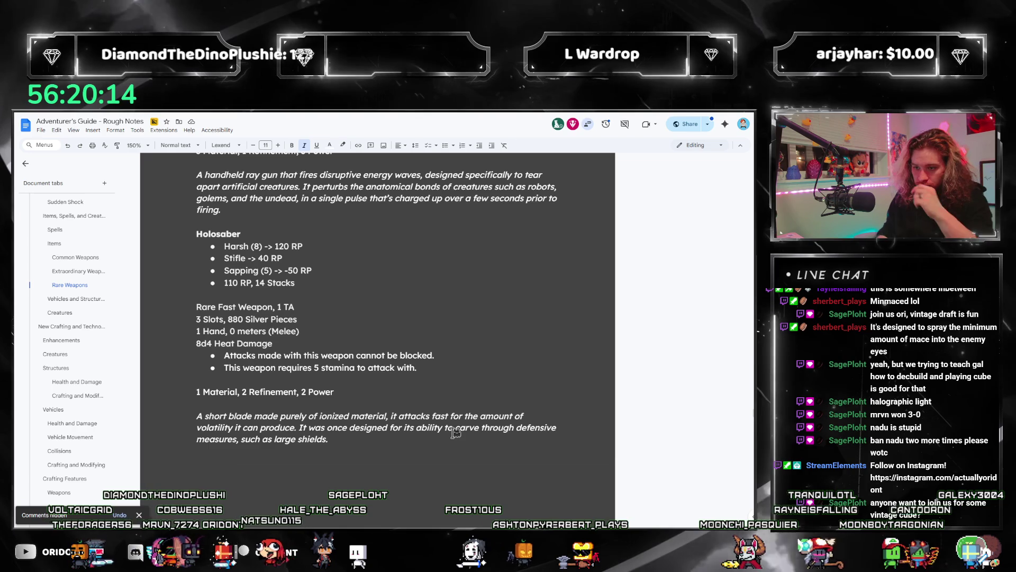
text( However, d)
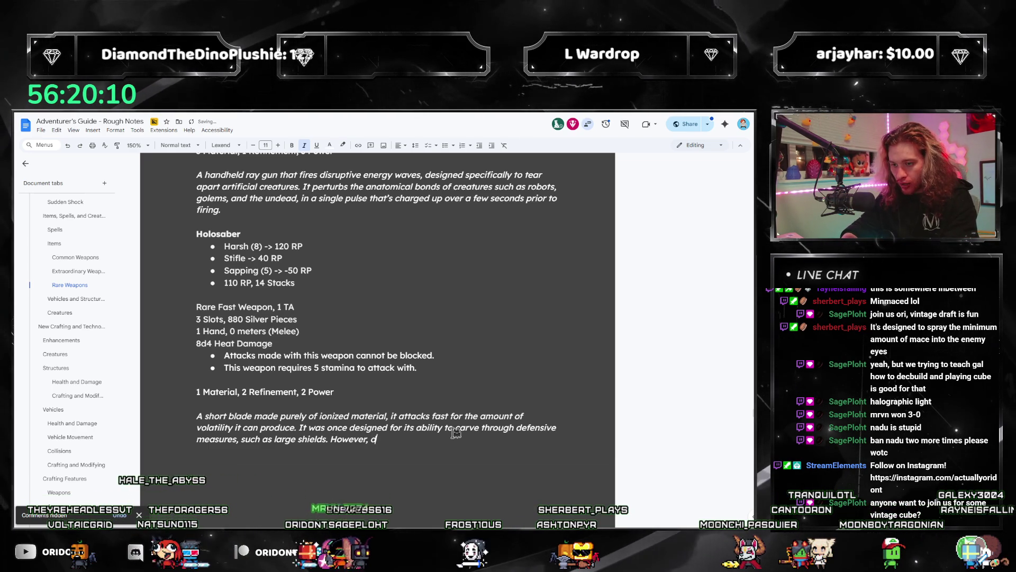
text(ue to its)
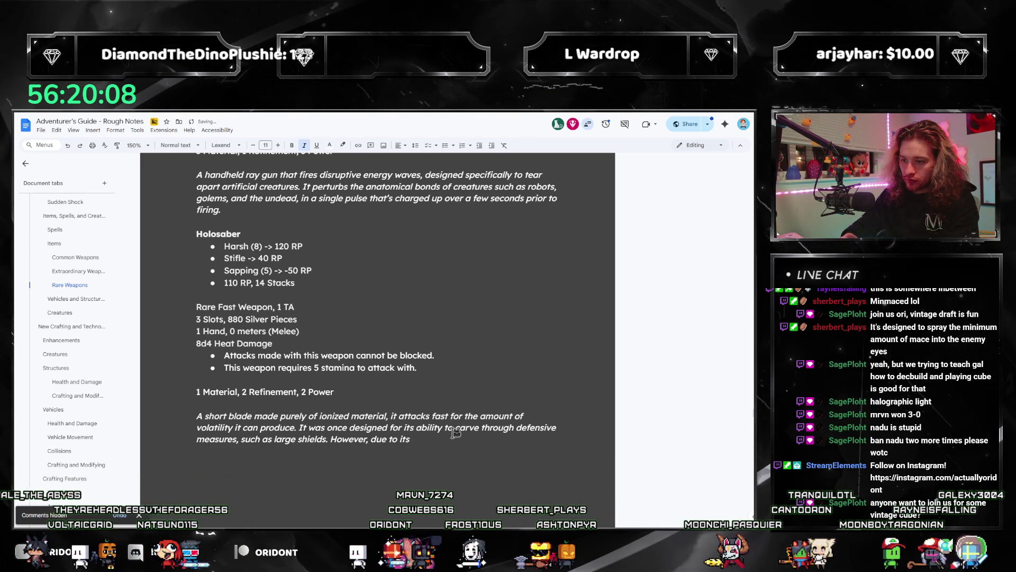
text( extreme energ)
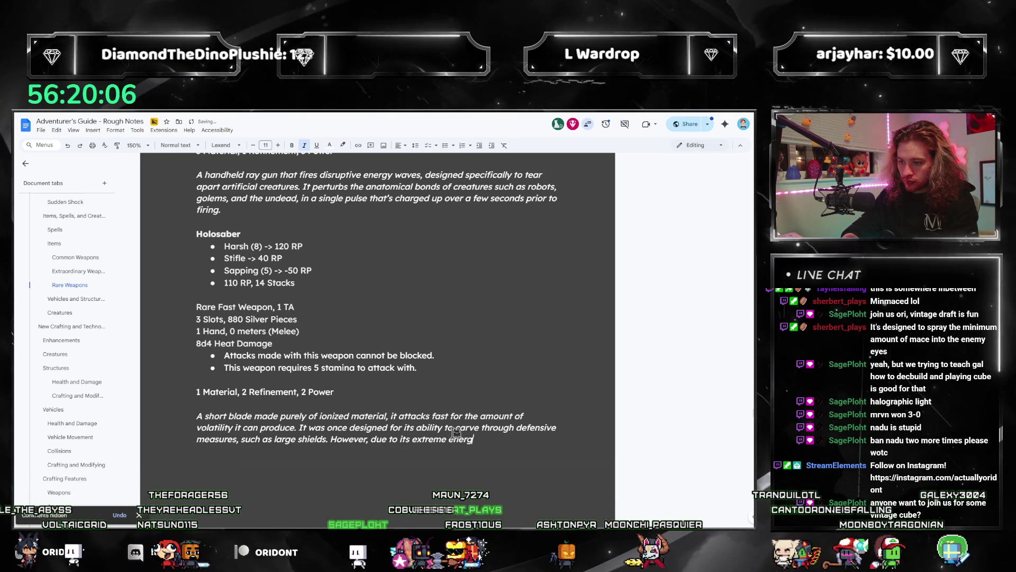
text(y output)
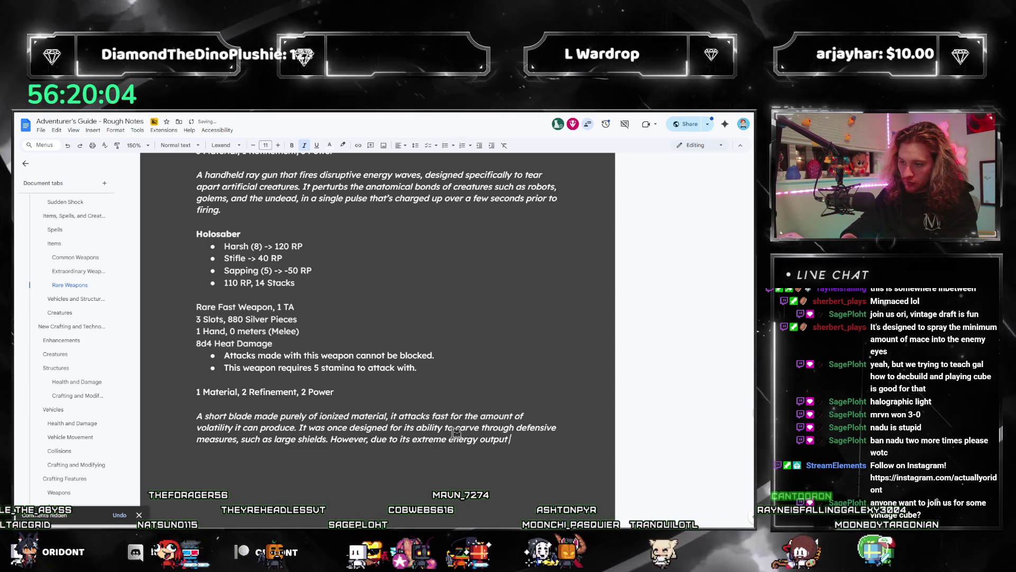
text( when active. it takes great hand)
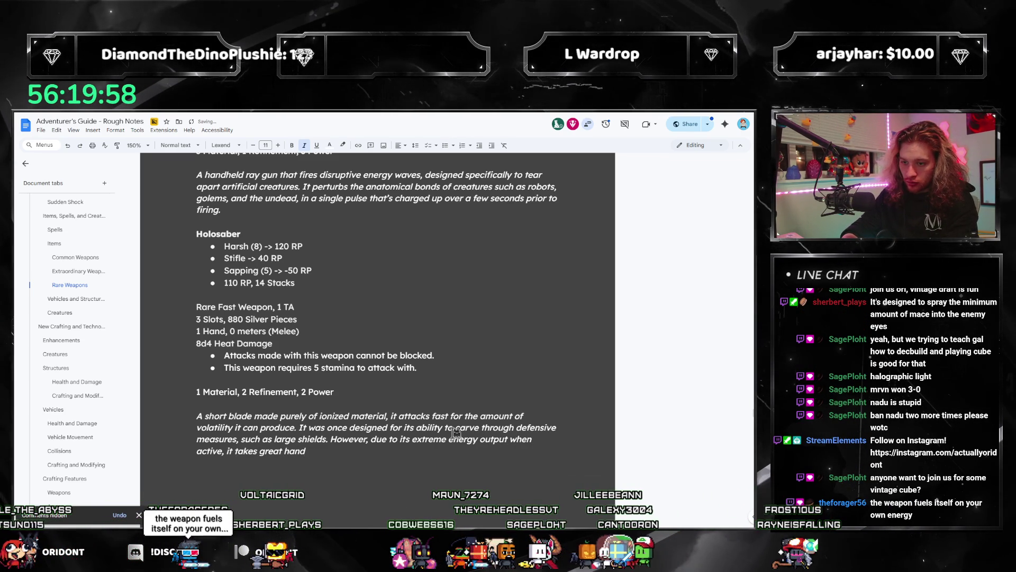
key(BackSpace)
key(BackSpace)
key(BackSpace)
text(a)
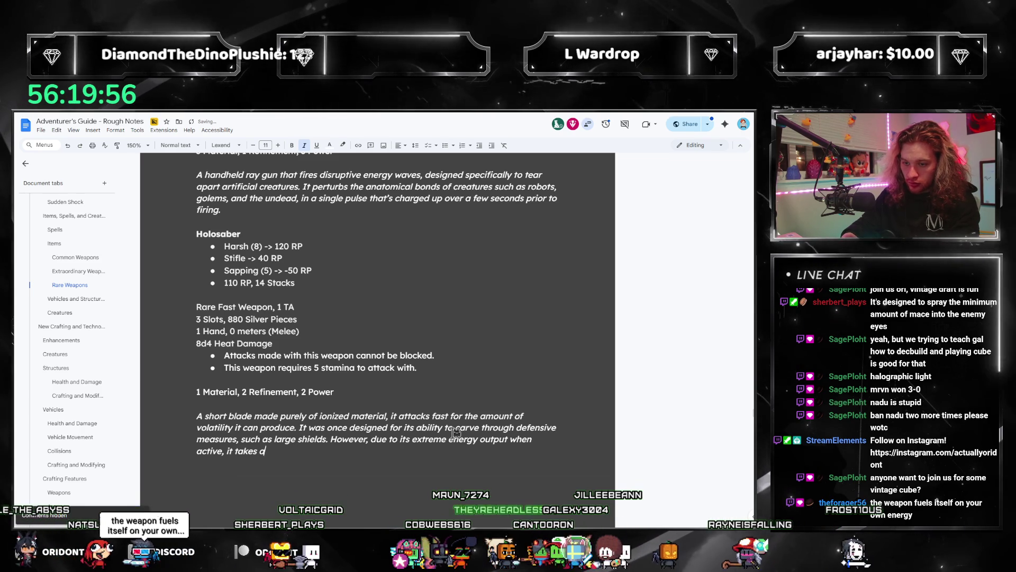
text(n immense grip to keep its atta)
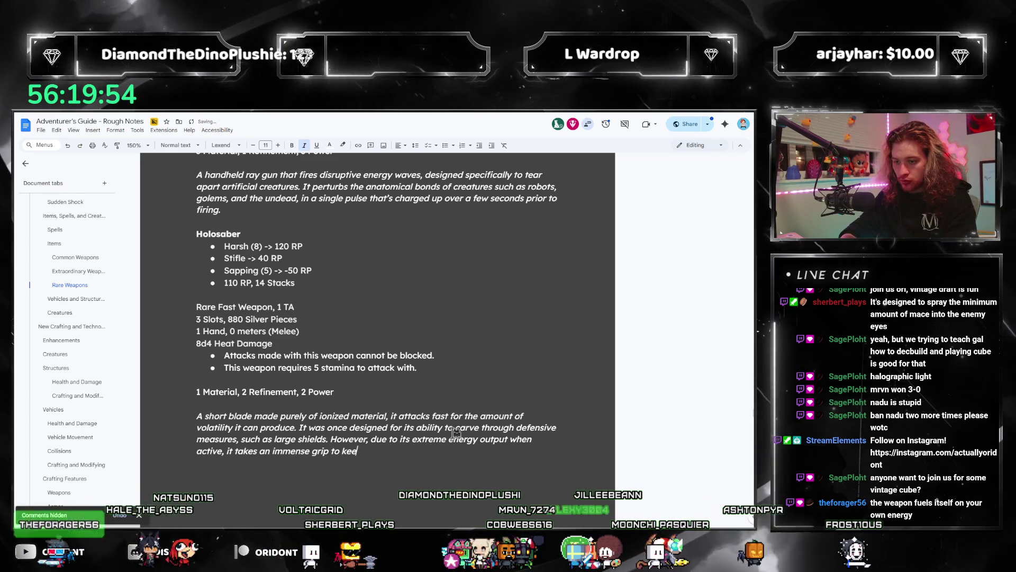
text(cks precise.)
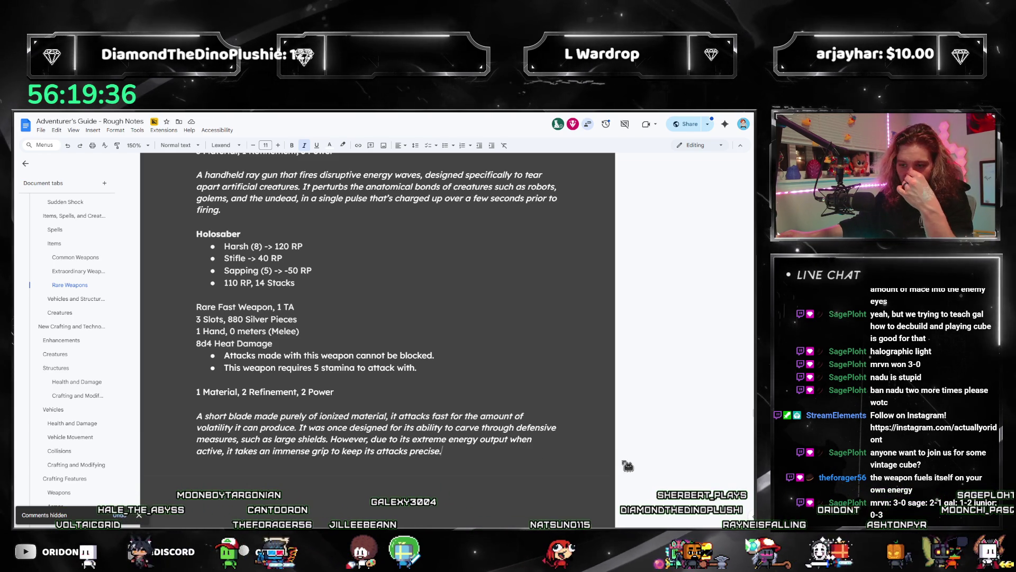
Add two blank lines after the Holosaber description for the next weapon entry
key(Return)
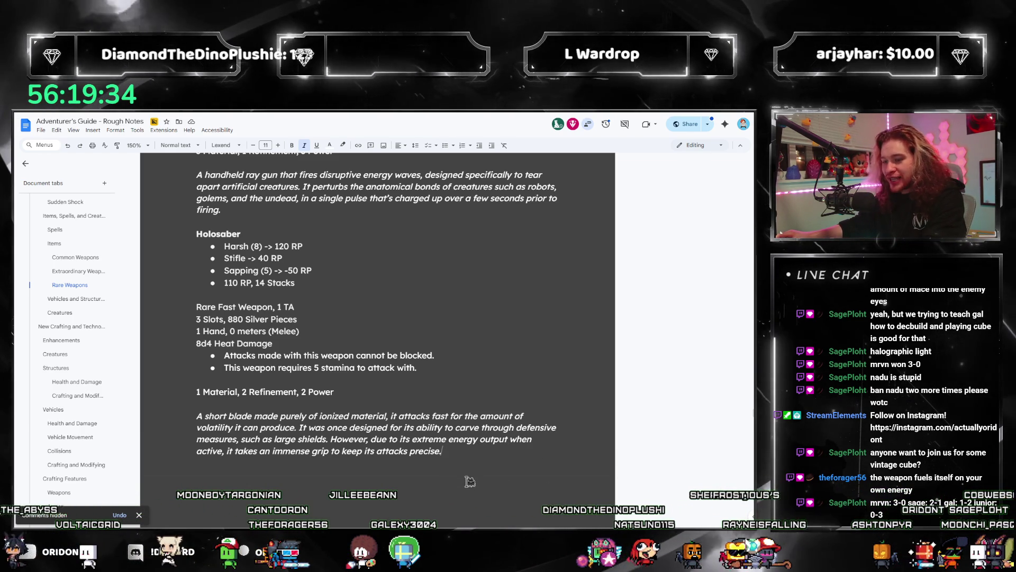
key(Return)
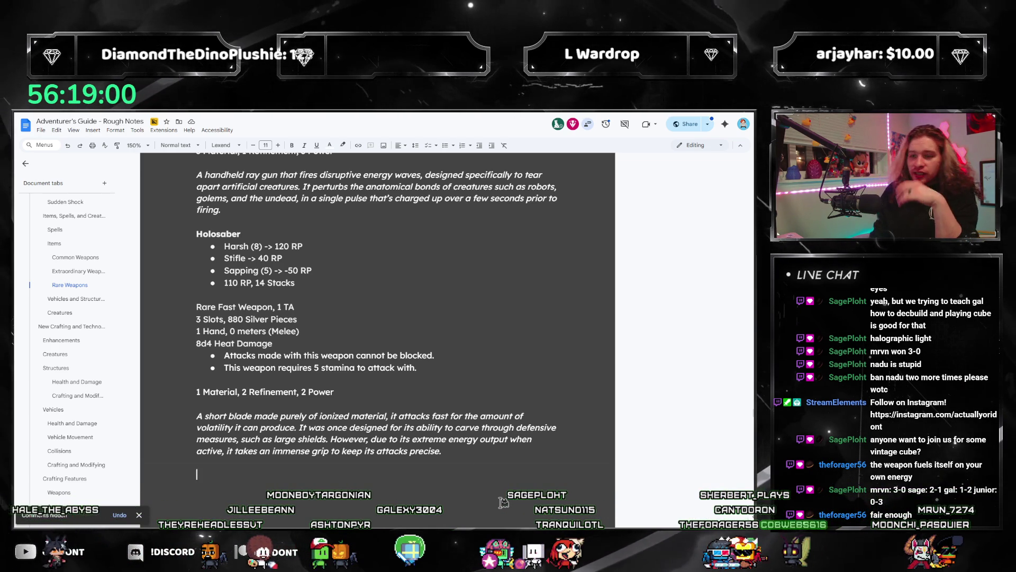
scroll(477, 438, up, 3)
scroll(461, 398, up, 3)
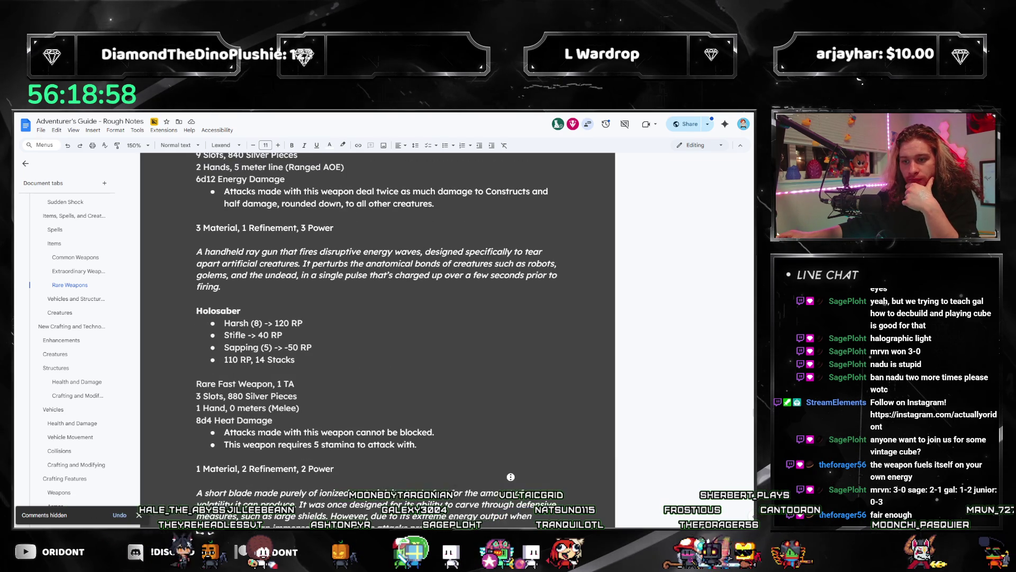
scroll(453, 375, up, 3)
scroll(453, 374, up, 3)
scroll(452, 375, down, 3)
scroll(453, 375, down, 3)
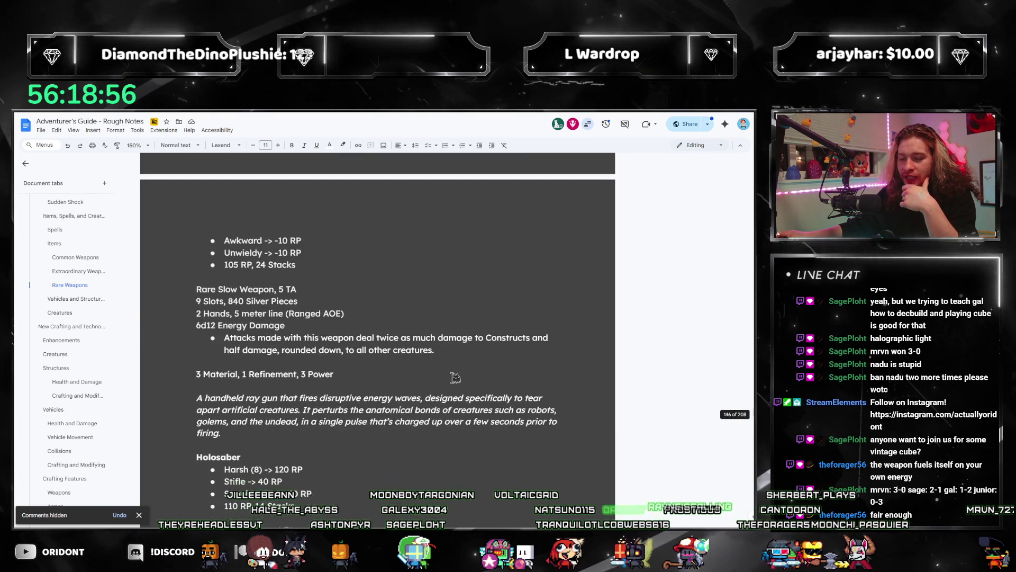
scroll(454, 376, down, 3)
scroll(455, 378, down, 3)
scroll(455, 378, down, 1)
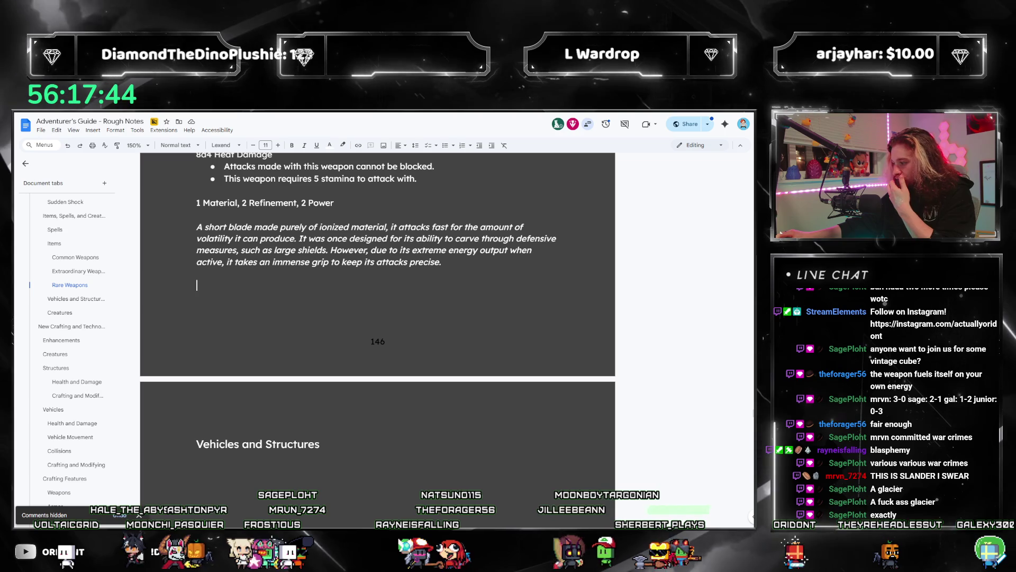
key(alt+Tab)
scroll(551, 350, down, 2)
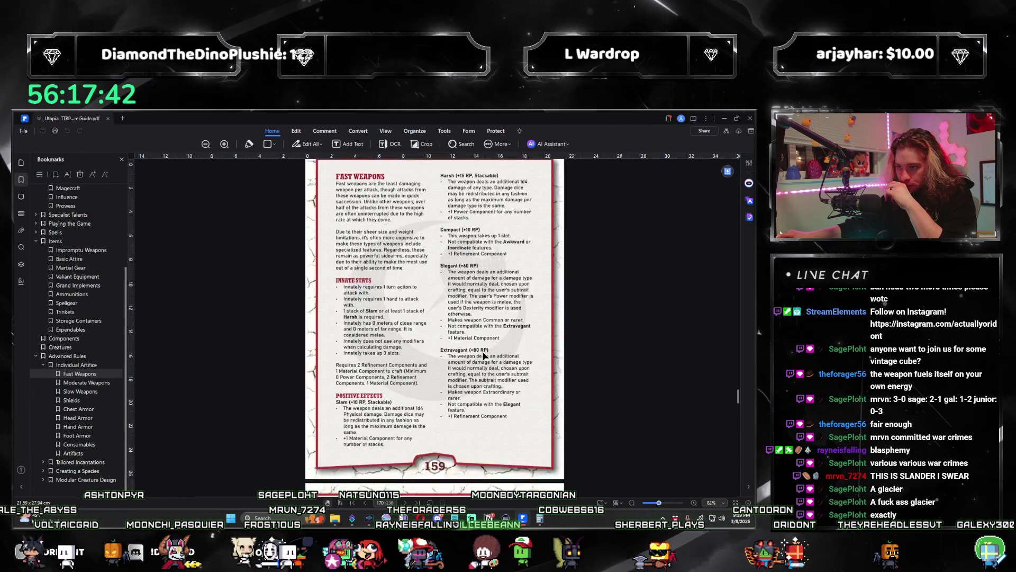
scroll(477, 357, down, 2)
scroll(166, 423, down, 2)
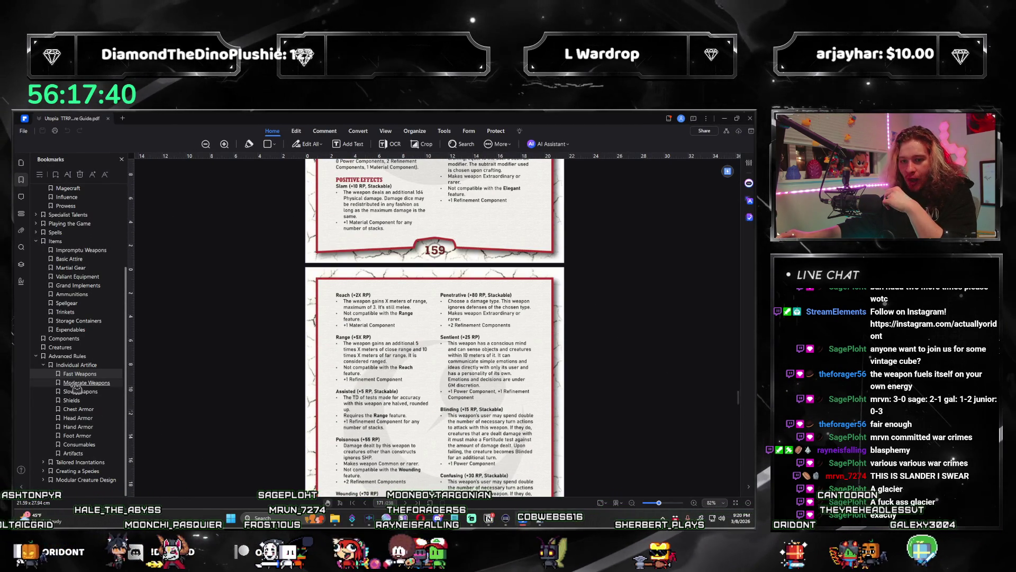
Jump to the Moderate Weapons section of the guide PDF, then return to the rough-notes document
click(75, 382)
scroll(399, 380, down, 2)
scroll(398, 381, down, 2)
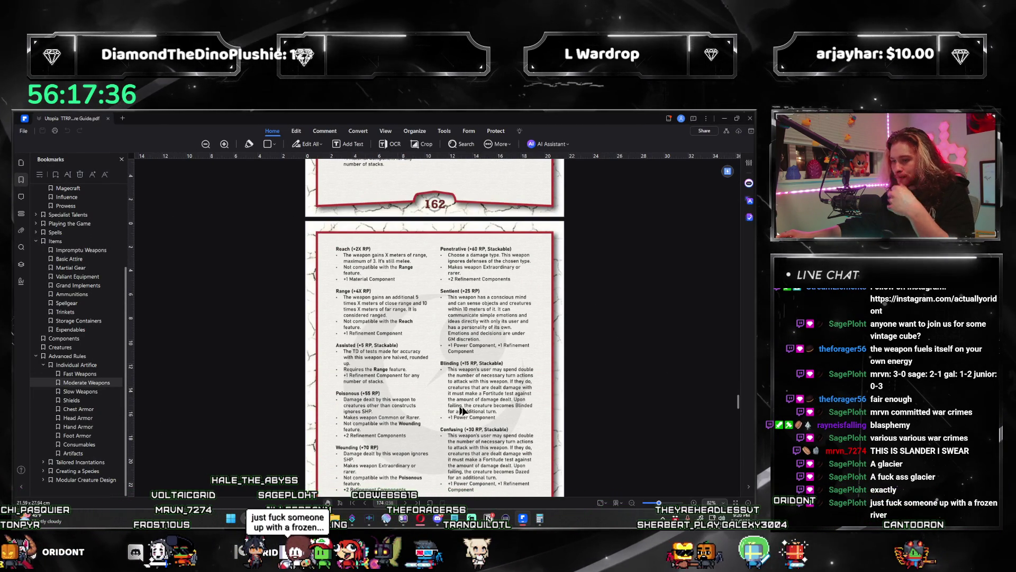
scroll(503, 353, down, 3)
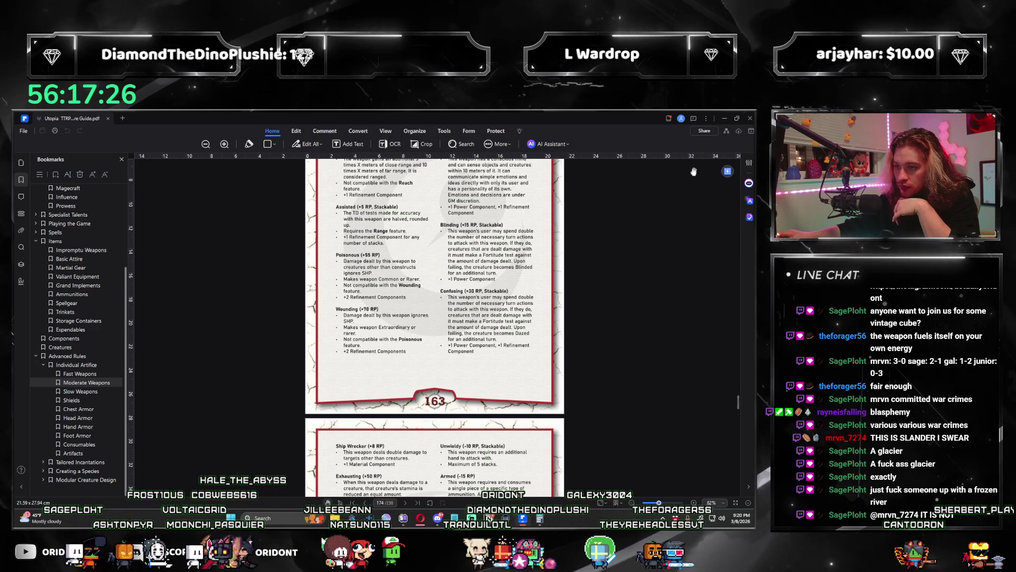
key(alt+Tab)
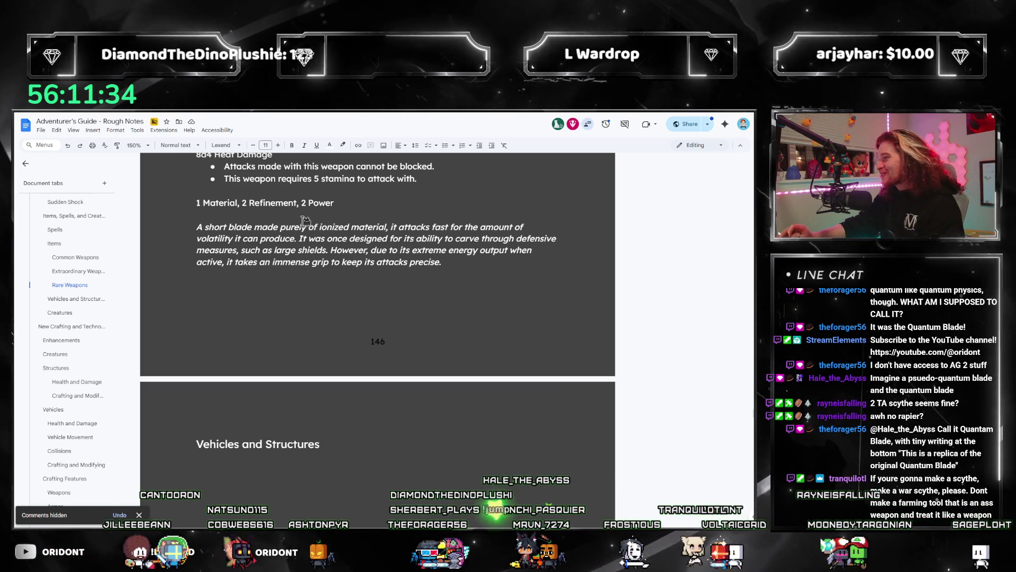
scroll(374, 318, up, 5)
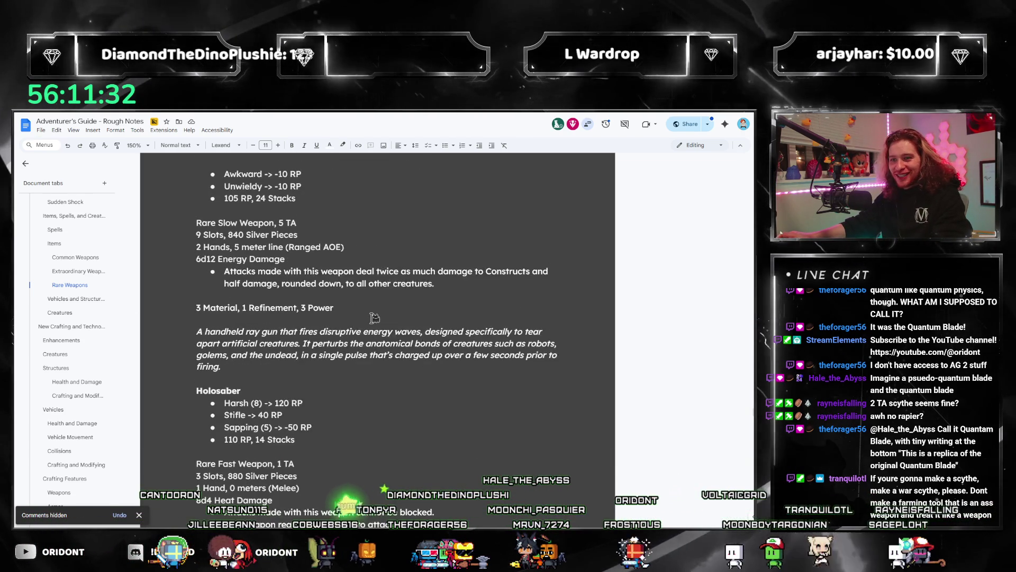
scroll(369, 322, up, 5)
scroll(348, 347, up, 10)
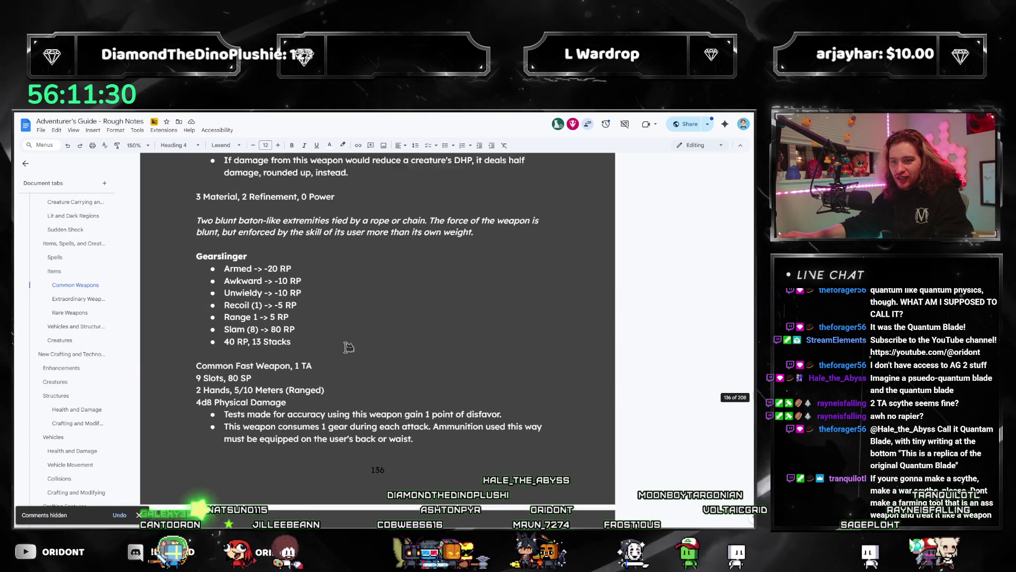
scroll(348, 347, down, 1)
Jump via the Vehicles and Structures outline entry and start a blank line below the ionized blade description
click(66, 328)
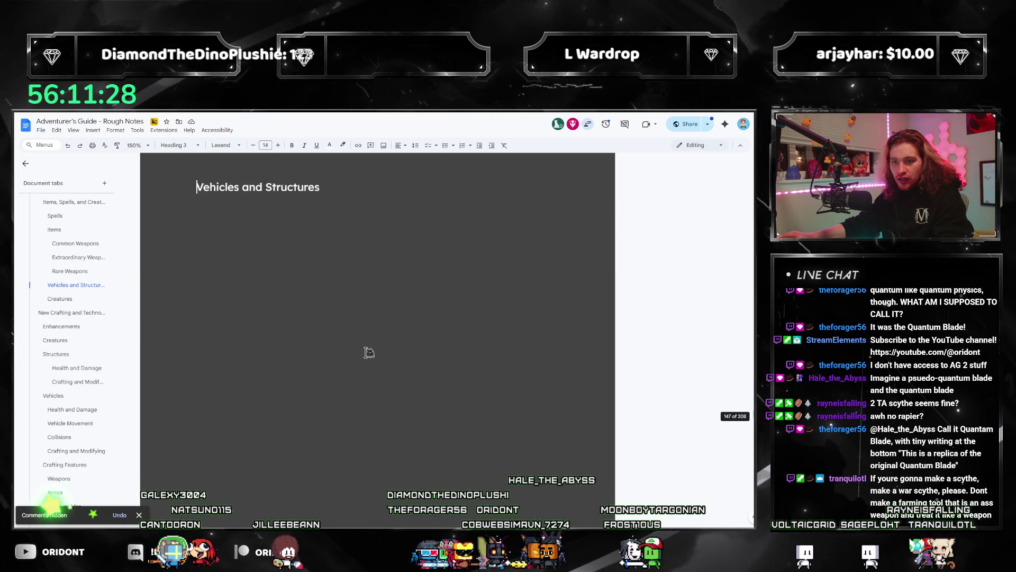
scroll(367, 352, up, 3)
scroll(334, 357, up, 2)
click(225, 418)
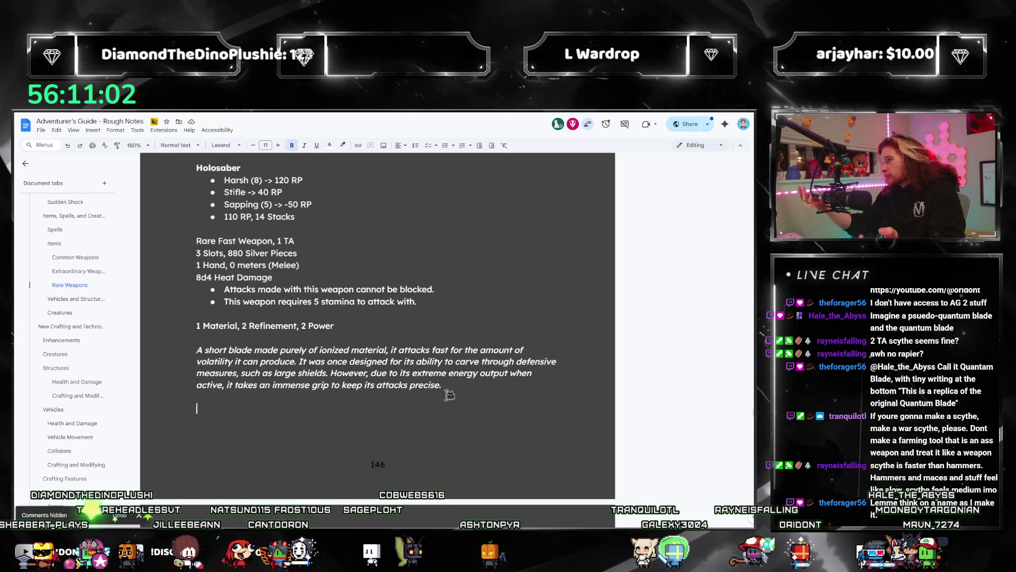
key(Return)
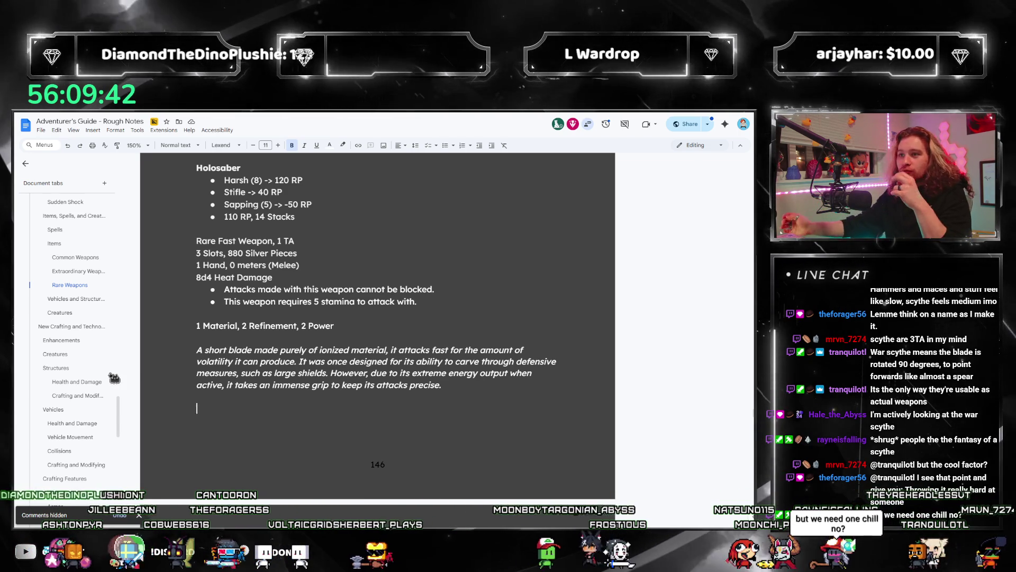
scroll(227, 431, up, 1)
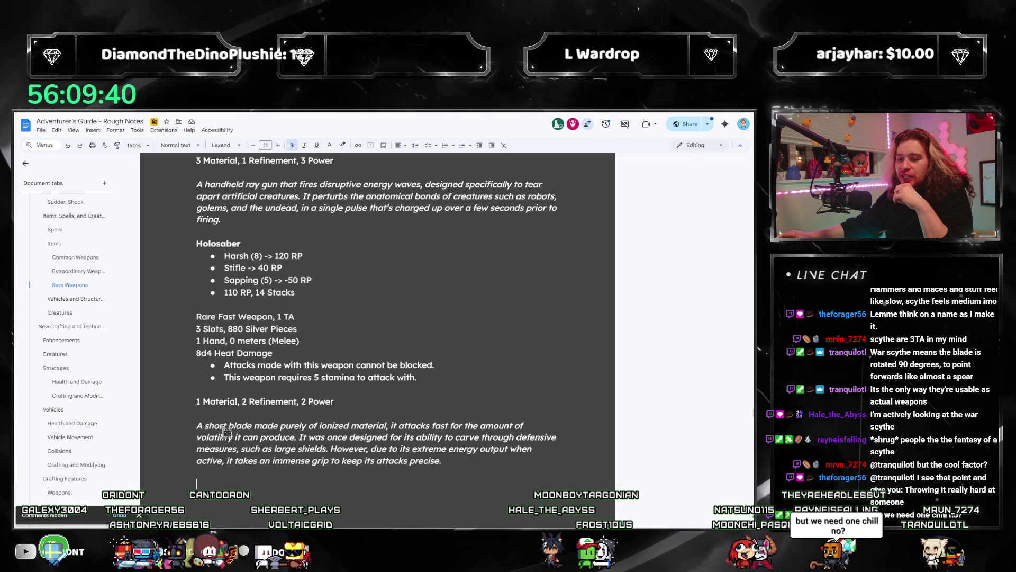
scroll(227, 431, down, 2)
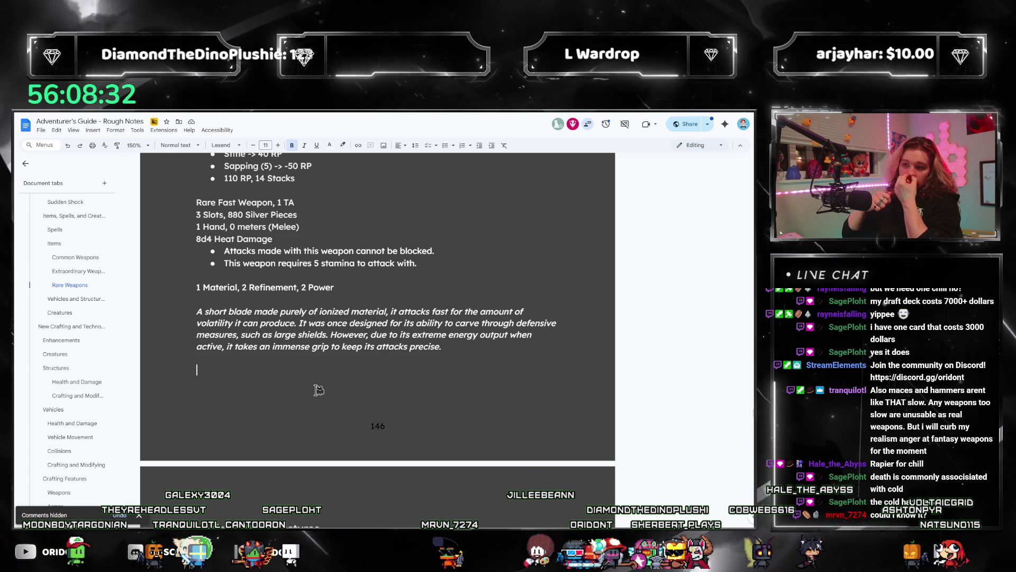
text(Ic)
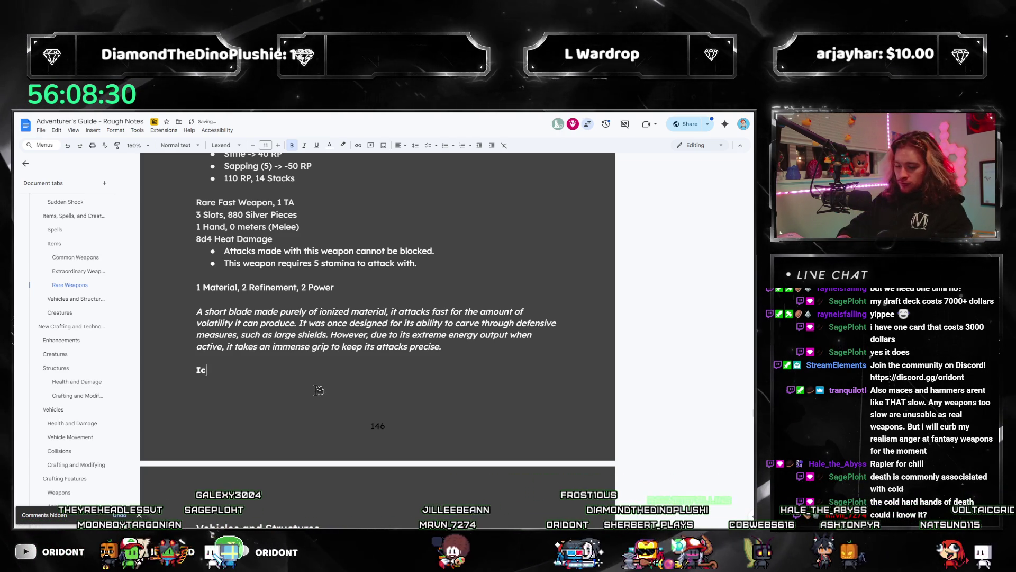
text(espike Rapier)
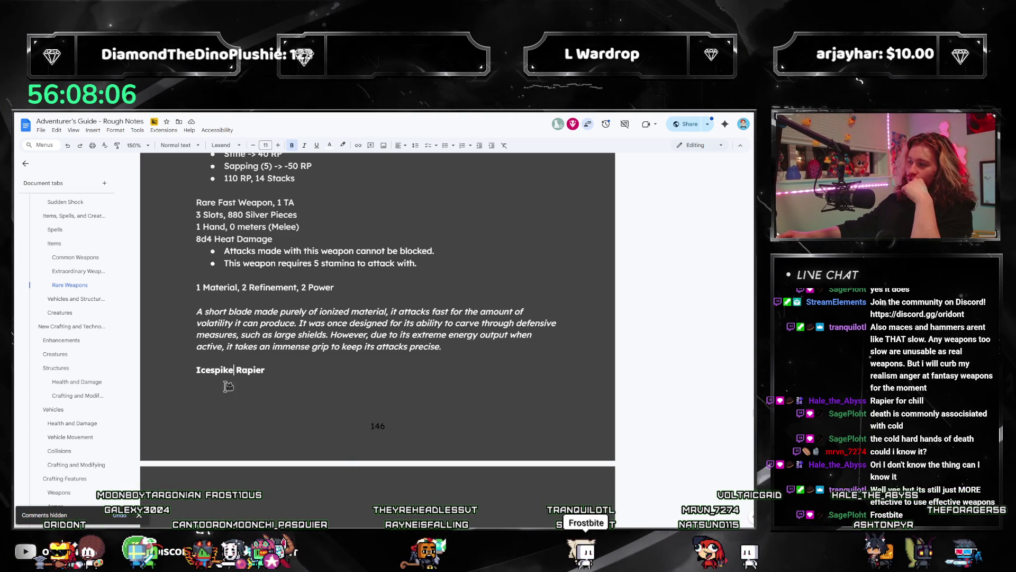
text(Fro)
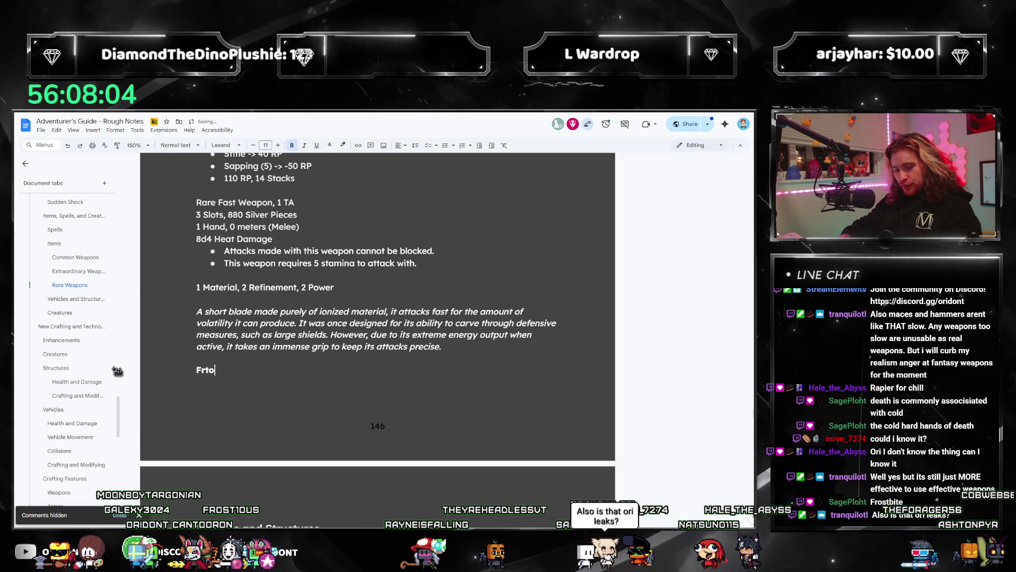
text(stbite)
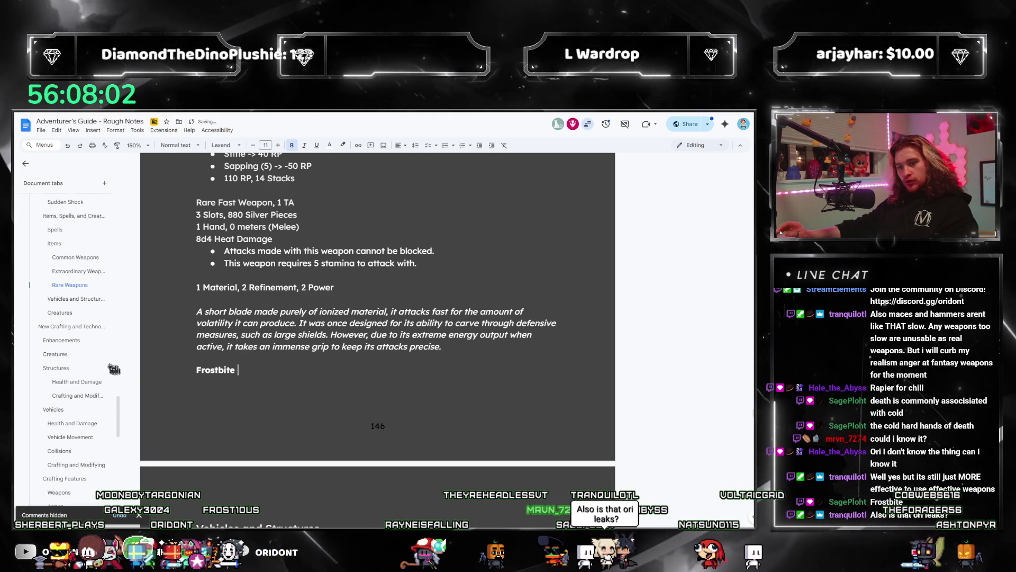
text( =)
Trim the new weapon name to 'Frostbite' and bring up the Utopia guide PDF
key(BackSpace)
key(BackSpace)
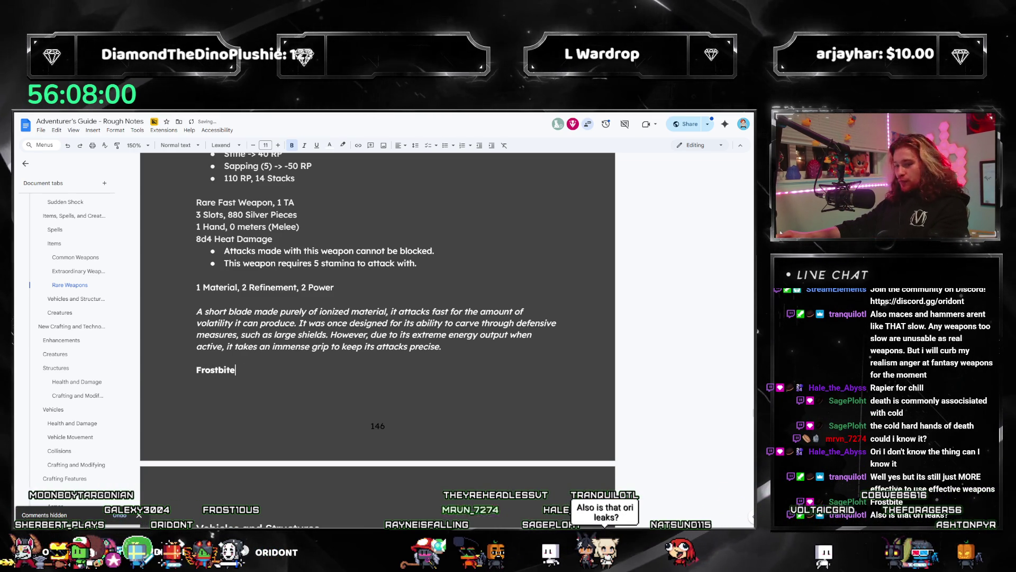
key(alt+Tab)
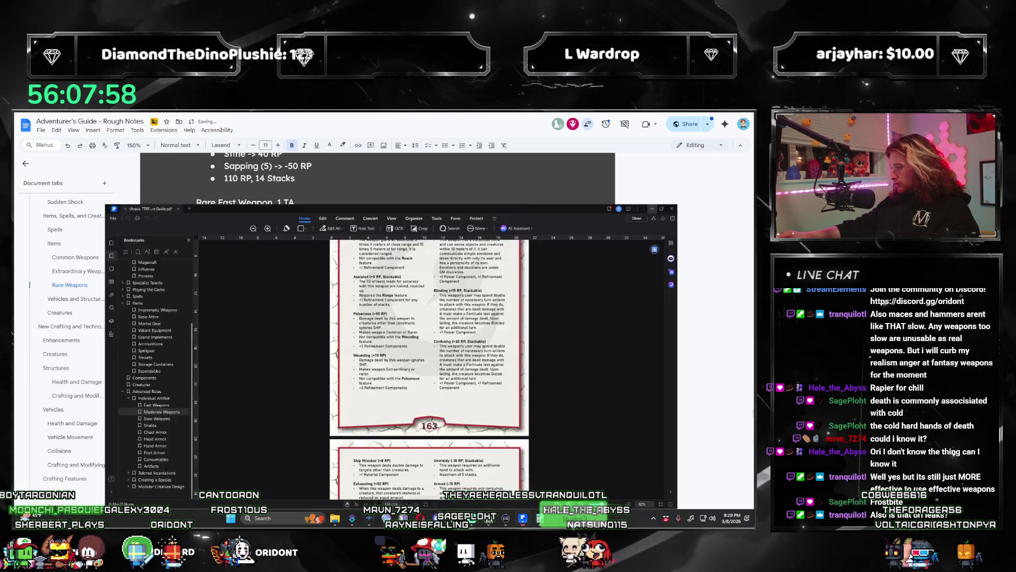
Browse the Grand Implements pages (Trident of the Tides, Gloves of Artifice), then return to the rough notes doc
click(65, 285)
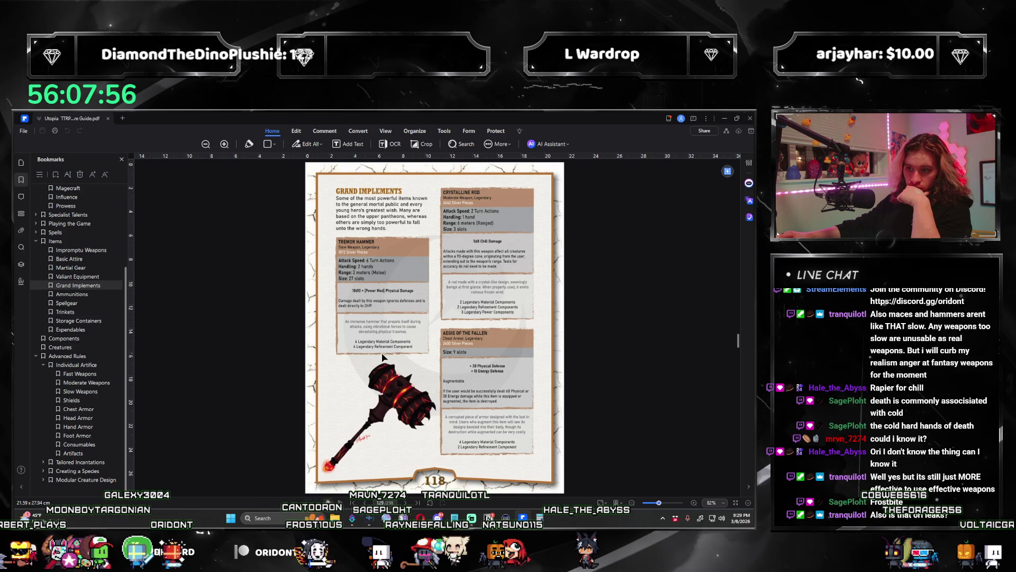
scroll(382, 357, up, 5)
scroll(393, 355, up, 5)
scroll(401, 354, up, 5)
scroll(410, 369, up, 5)
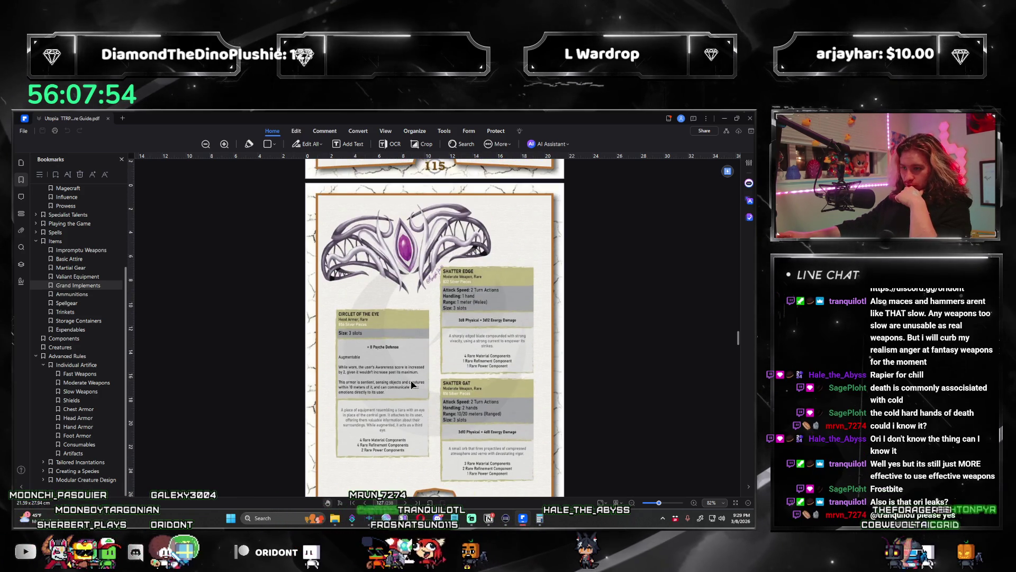
scroll(412, 384, up, 3)
scroll(410, 380, up, 3)
scroll(409, 380, up, 2)
scroll(404, 405, up, 1)
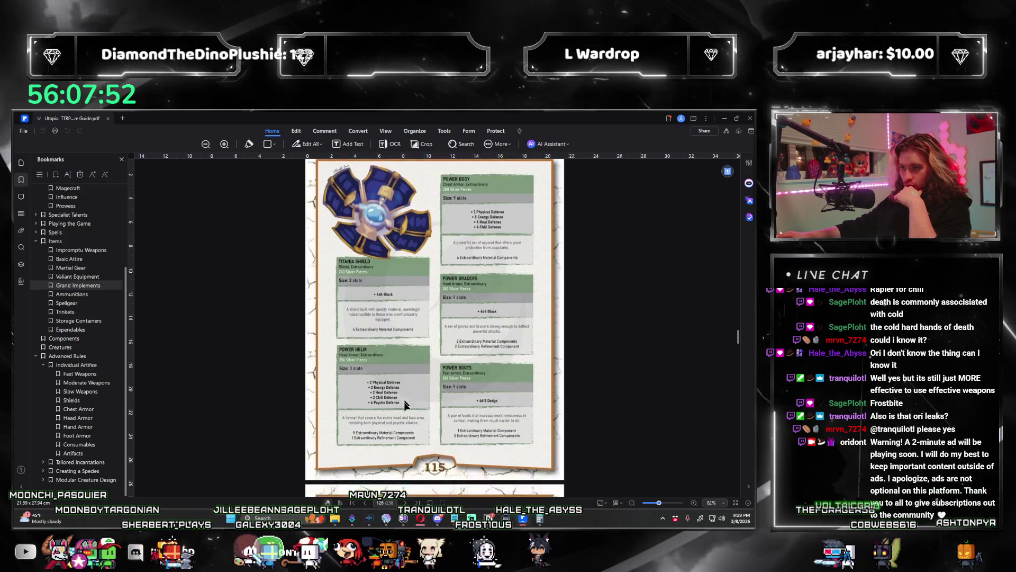
scroll(406, 409, down, 9)
scroll(412, 409, down, 2)
scroll(414, 407, down, 3)
scroll(412, 413, down, 6)
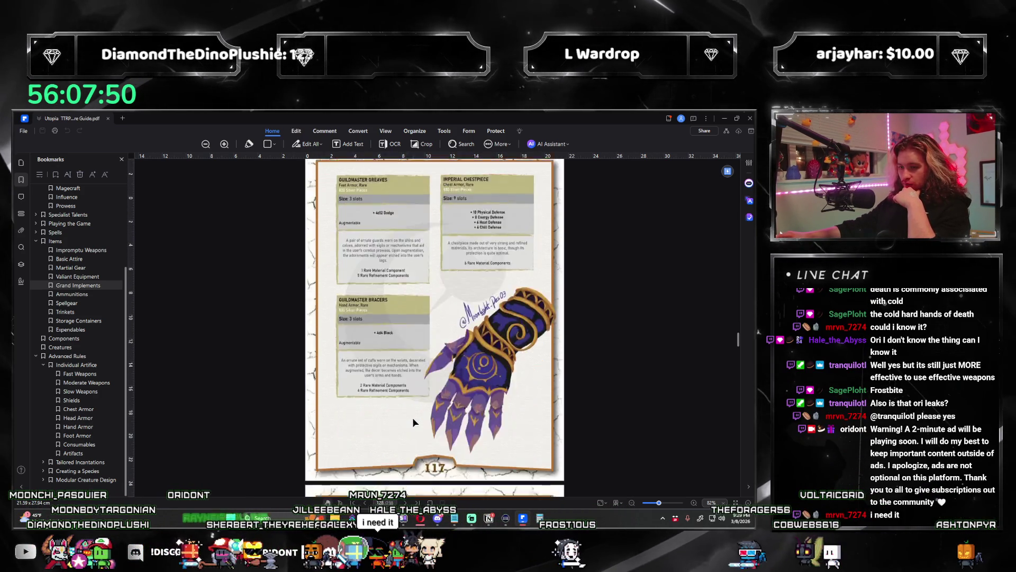
scroll(412, 417, down, 7)
scroll(412, 417, down, 2)
scroll(413, 417, down, 2)
scroll(400, 433, down, 2)
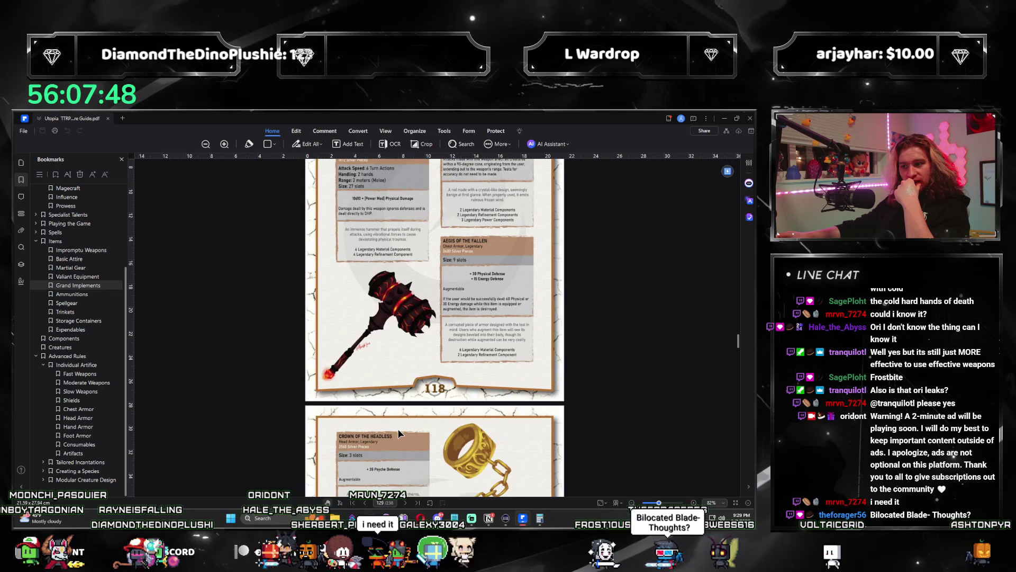
scroll(399, 433, up, 3)
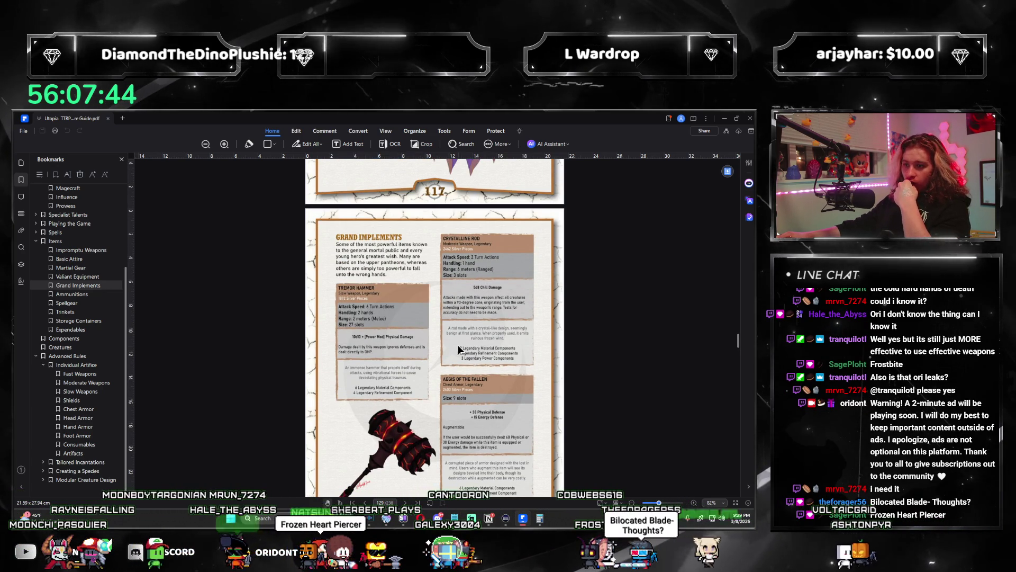
scroll(459, 345, down, 4)
scroll(449, 374, down, 3)
scroll(449, 372, down, 4)
scroll(449, 367, down, 4)
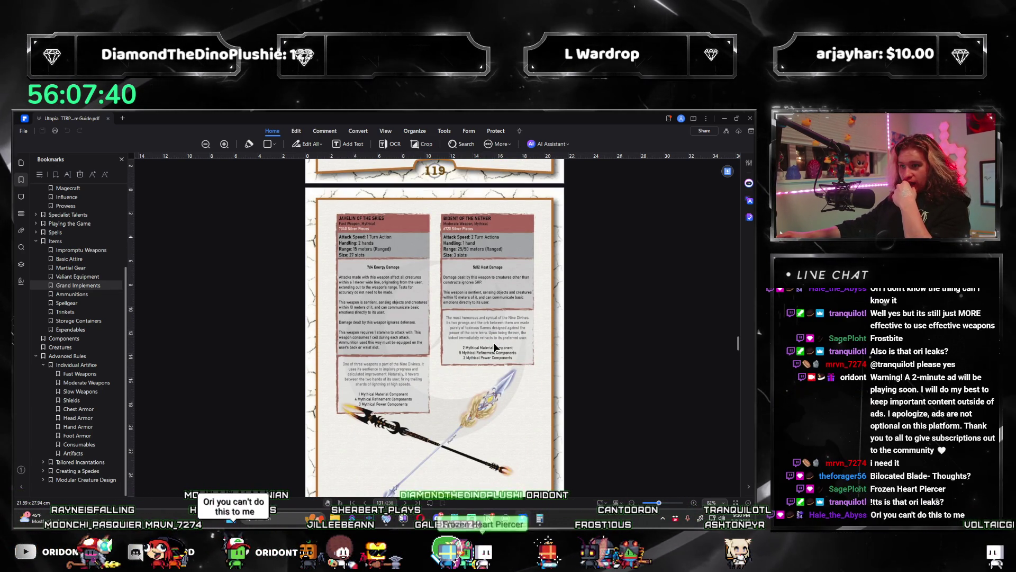
scroll(496, 345, down, 1)
scroll(494, 344, down, 7)
scroll(494, 344, down, 3)
scroll(494, 345, up, 2)
scroll(491, 358, down, 2)
scroll(479, 379, up, 1)
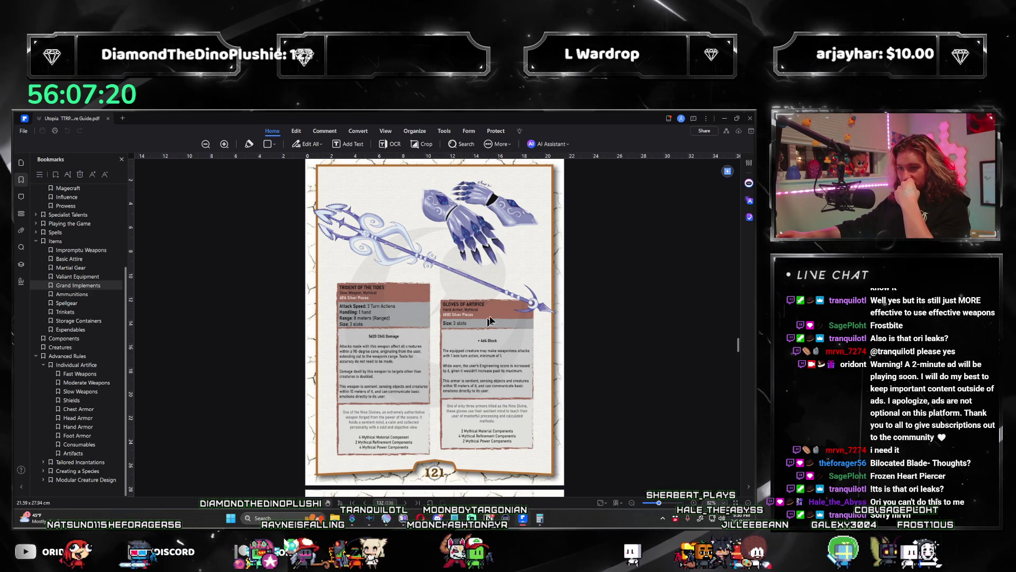
scroll(548, 253, down, 5)
scroll(540, 260, down, 3)
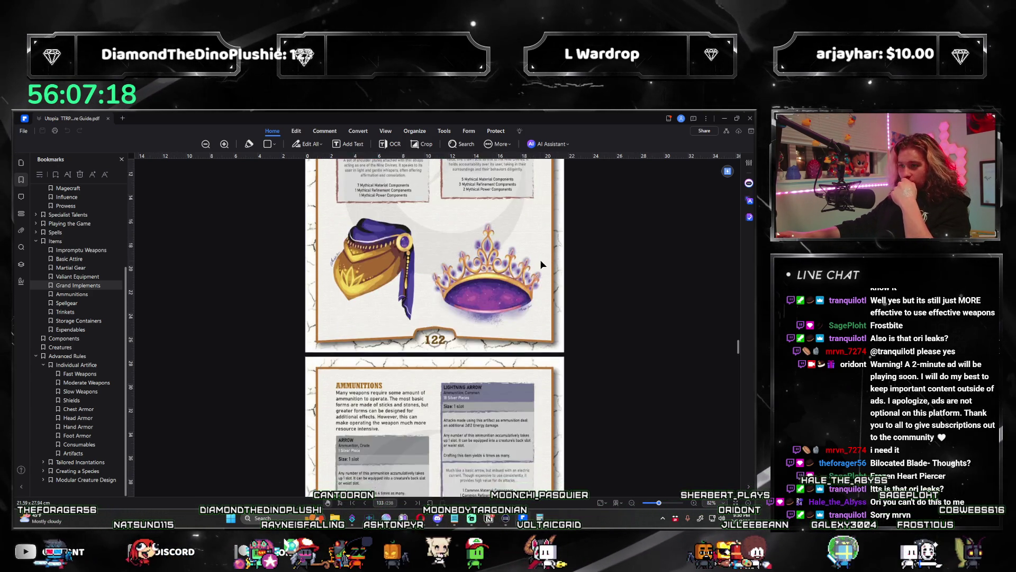
scroll(540, 259, up, 3)
scroll(541, 259, up, 1)
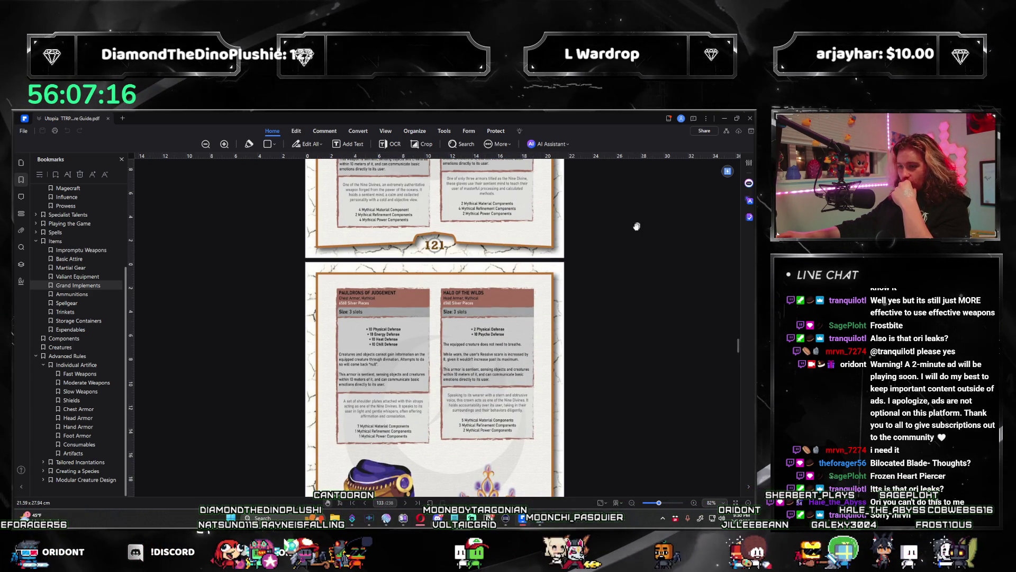
scroll(636, 226, up, 5)
scroll(589, 250, up, 1)
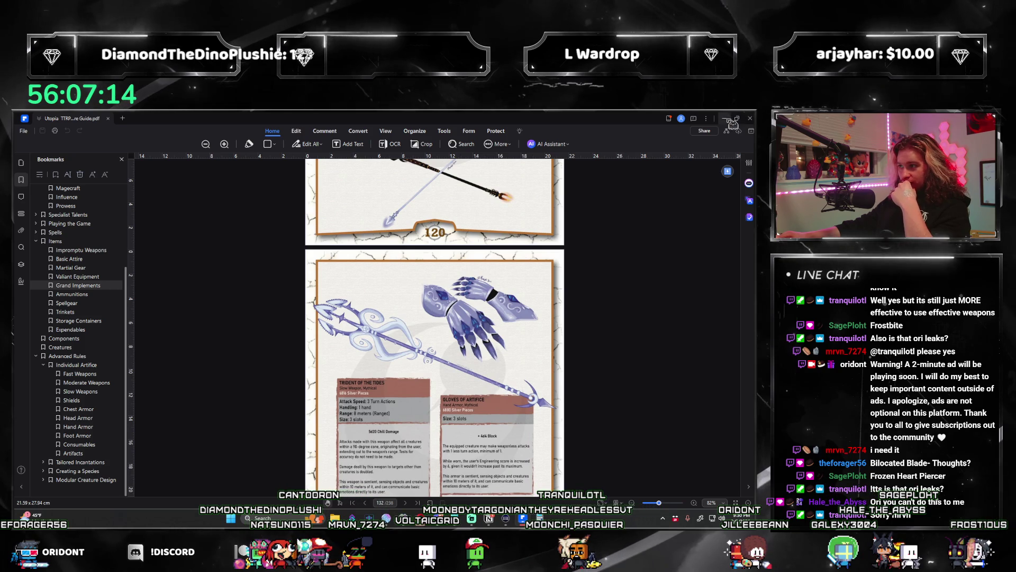
click(731, 119)
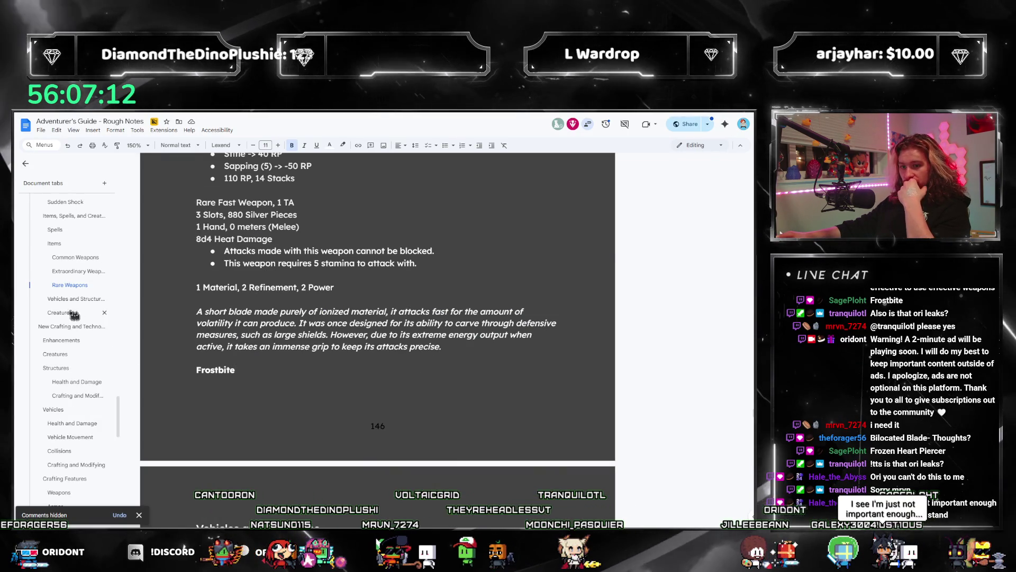
text( Rapier)
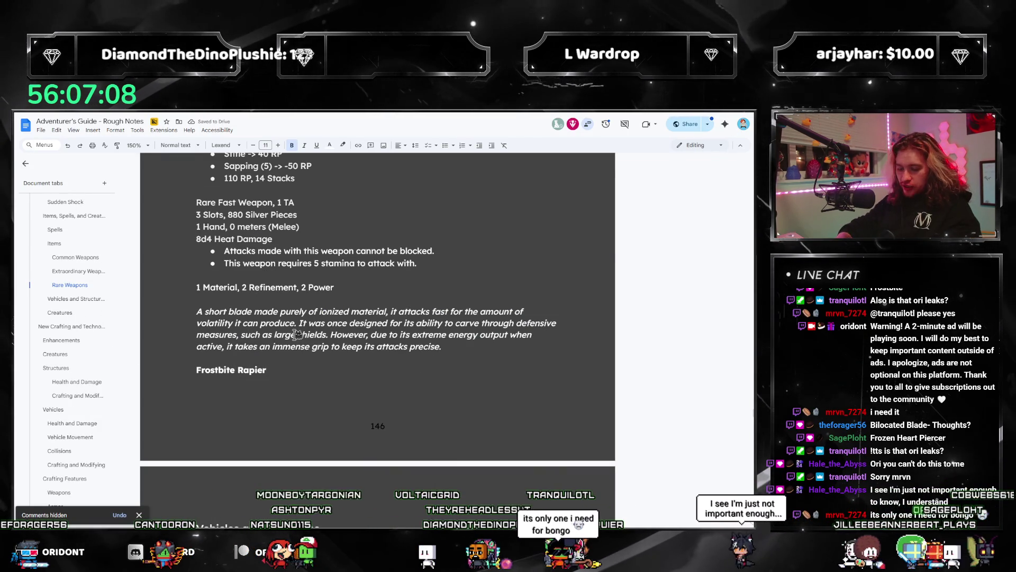
Locate the Frostbite heading with Find and start a bullet line beneath it
key(ctrl+f)
text(frostbite)
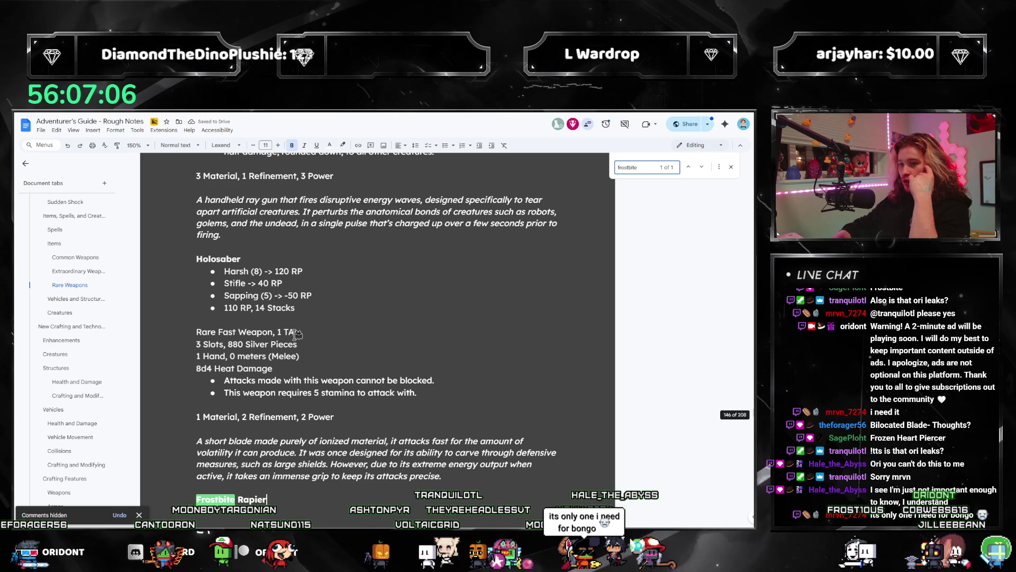
scroll(370, 312, down, 3)
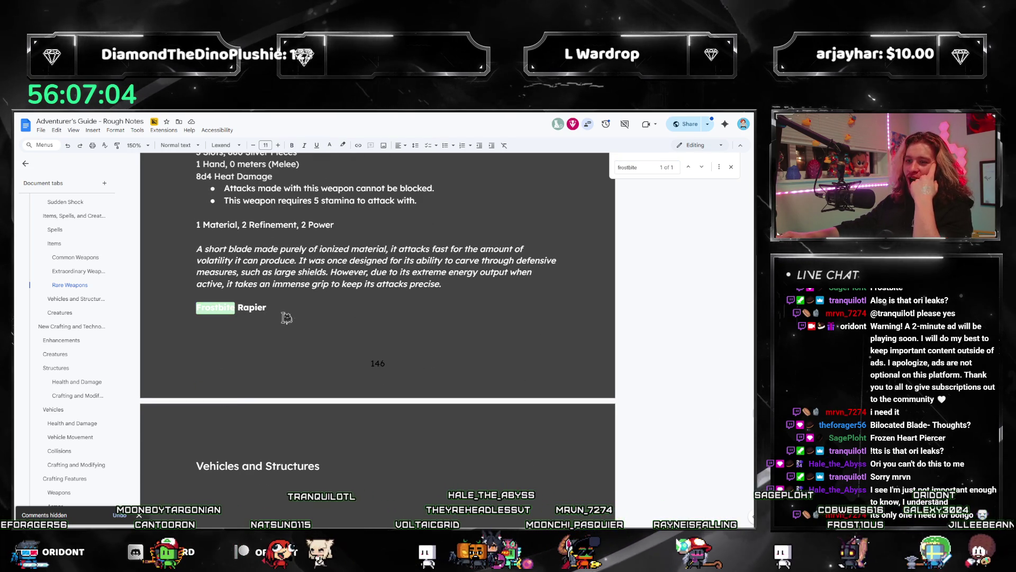
click(288, 309)
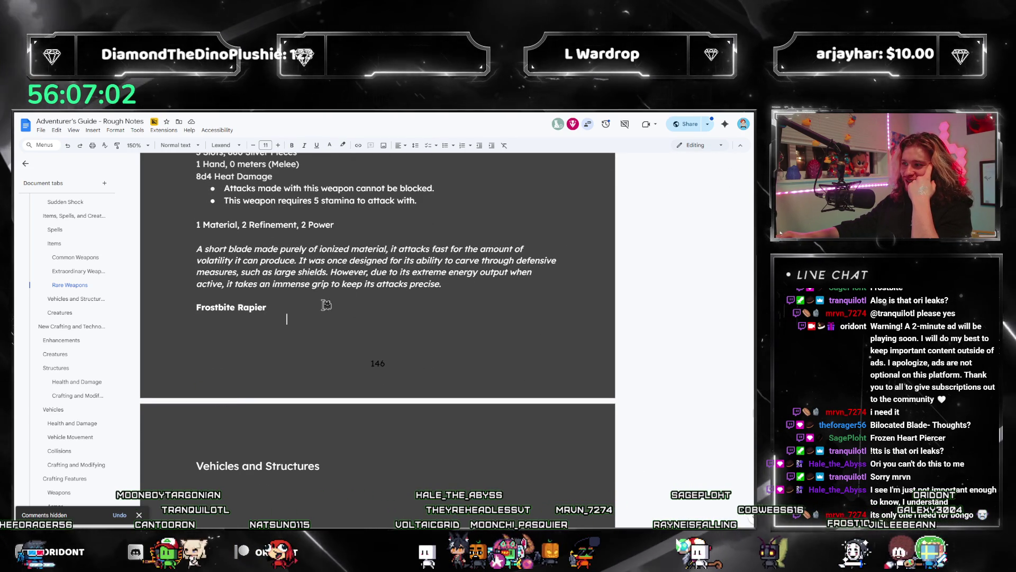
key(Return)
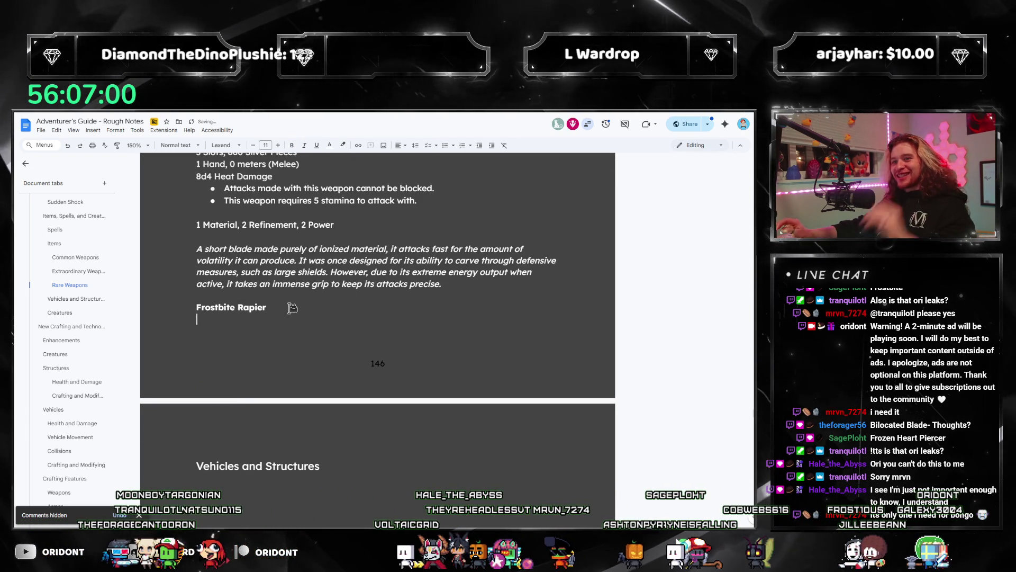
scroll(346, 306, up, 3)
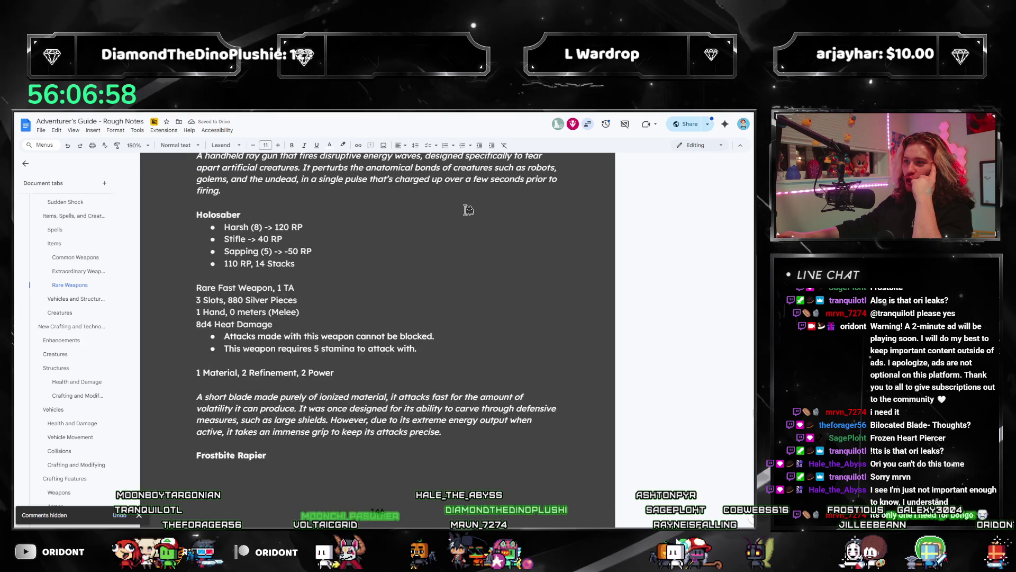
scroll(441, 155, down, 2)
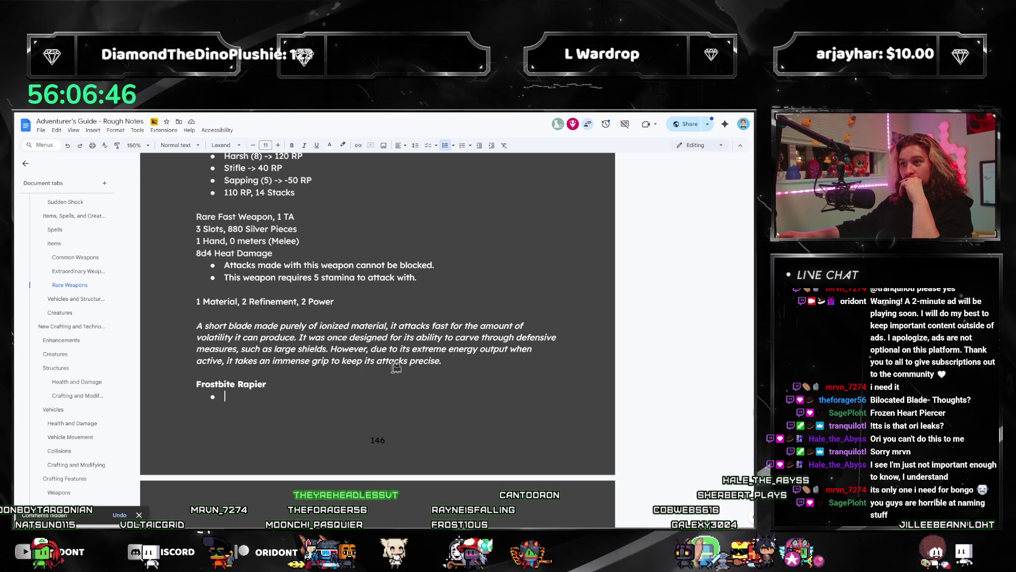
scroll(396, 368, down, 1)
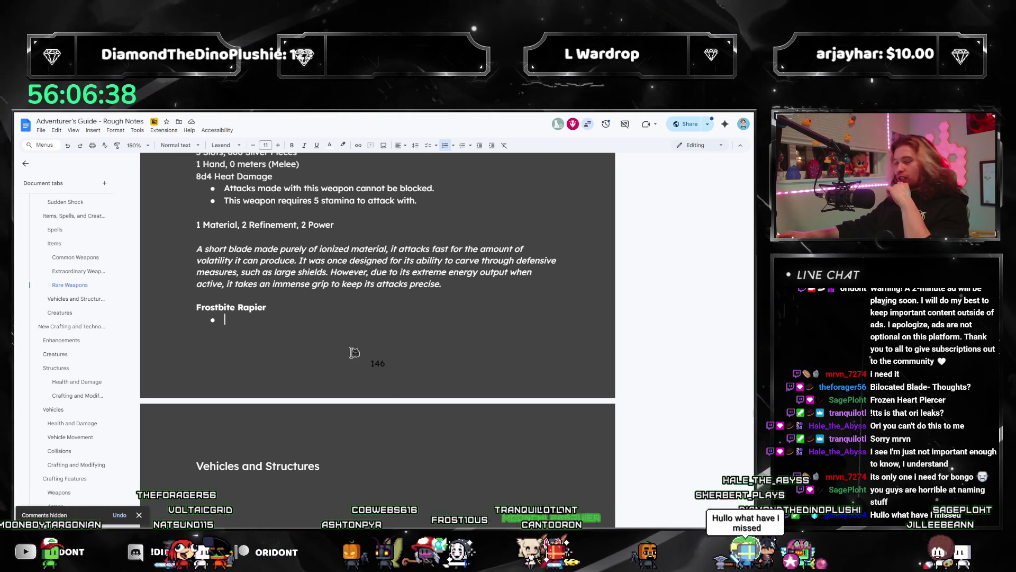
Rework the heading's last word until it reads 'Frostbitten Blade', then bring up the rulebook PDF
click(254, 310)
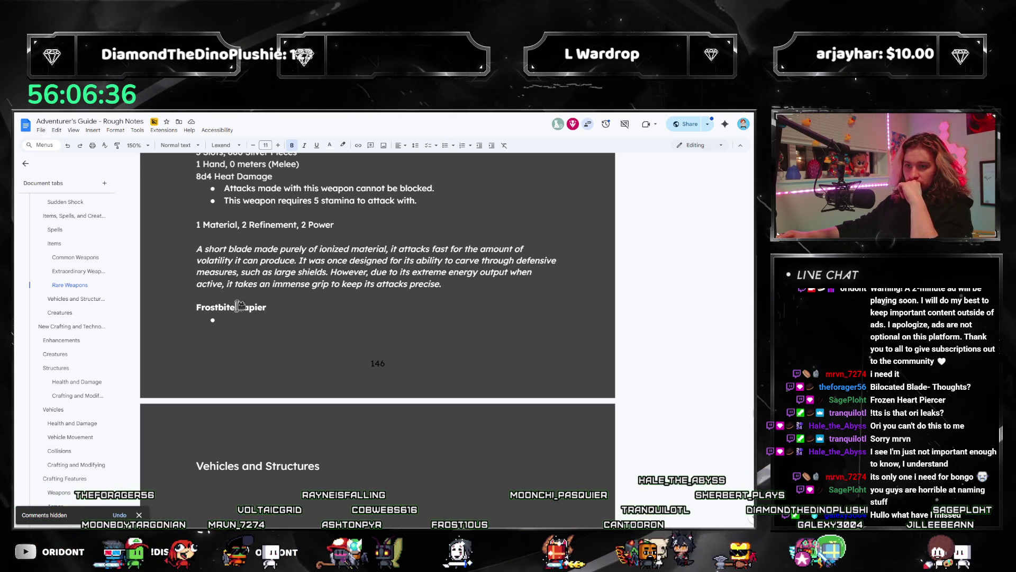
text(ten)
key(shift+End)
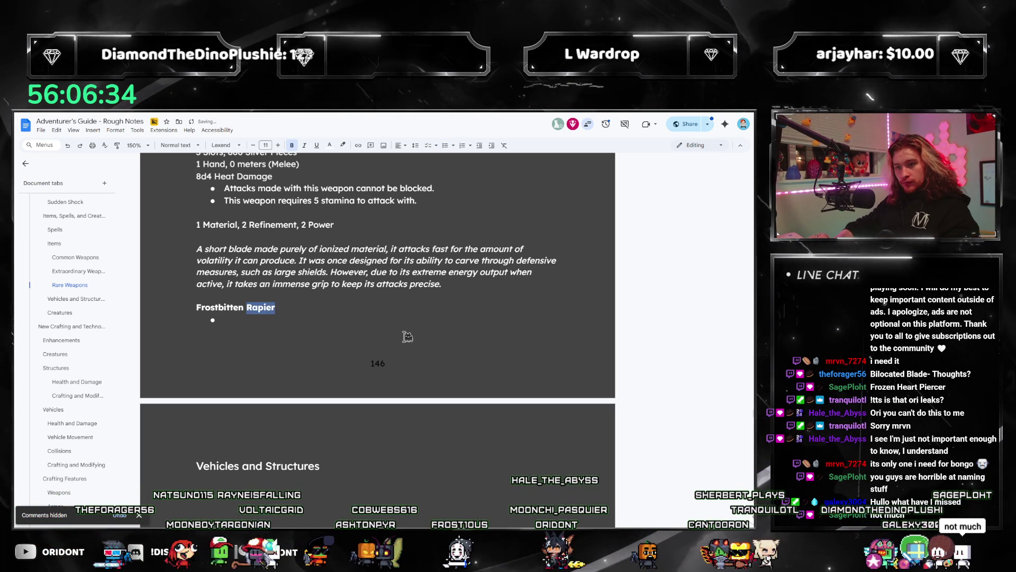
text(Blade)
key(Down)
key(Up)
key(ctrl+Left)
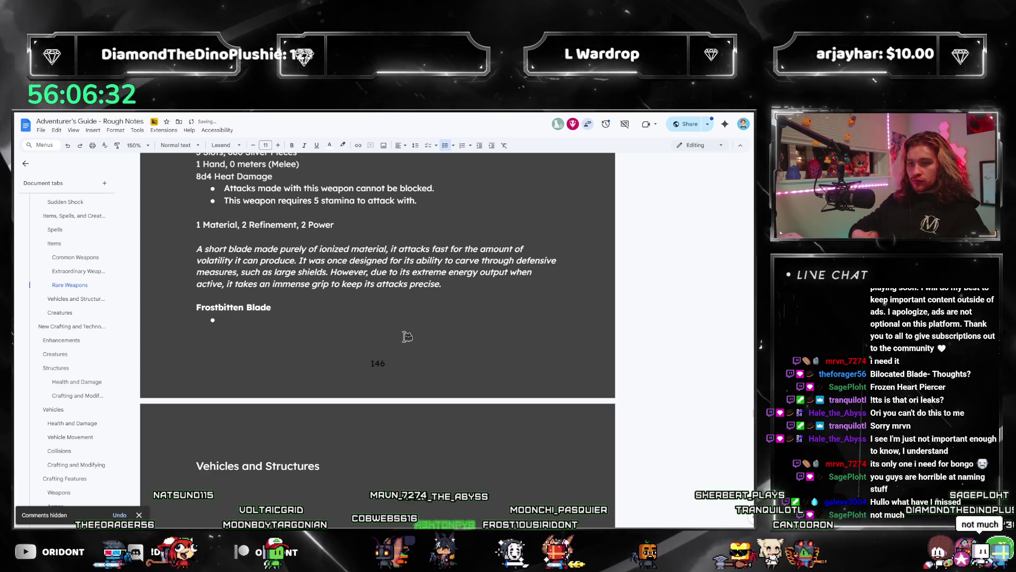
key(shift+End)
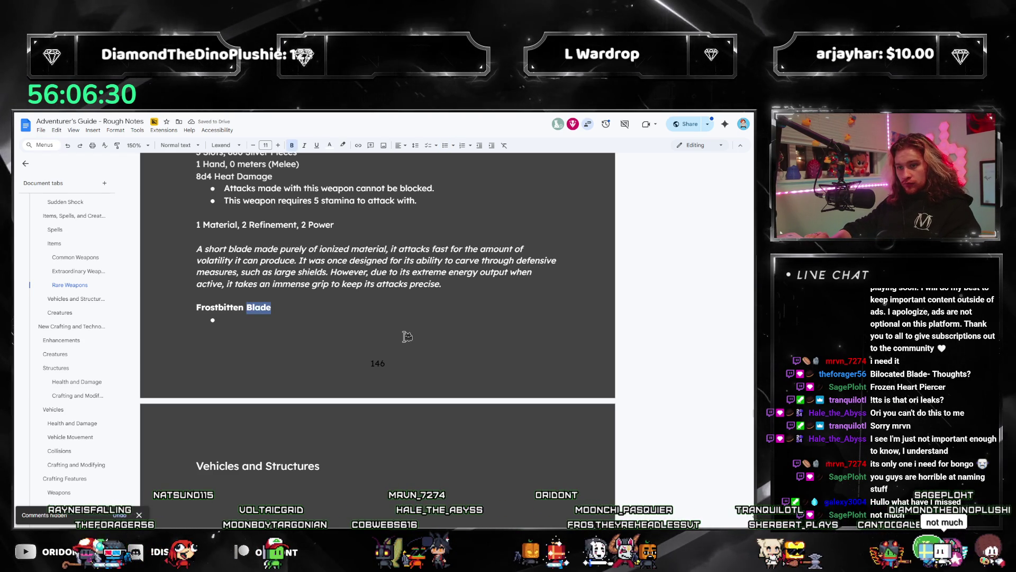
text(Rapier)
key(ctrl+shift+Left)
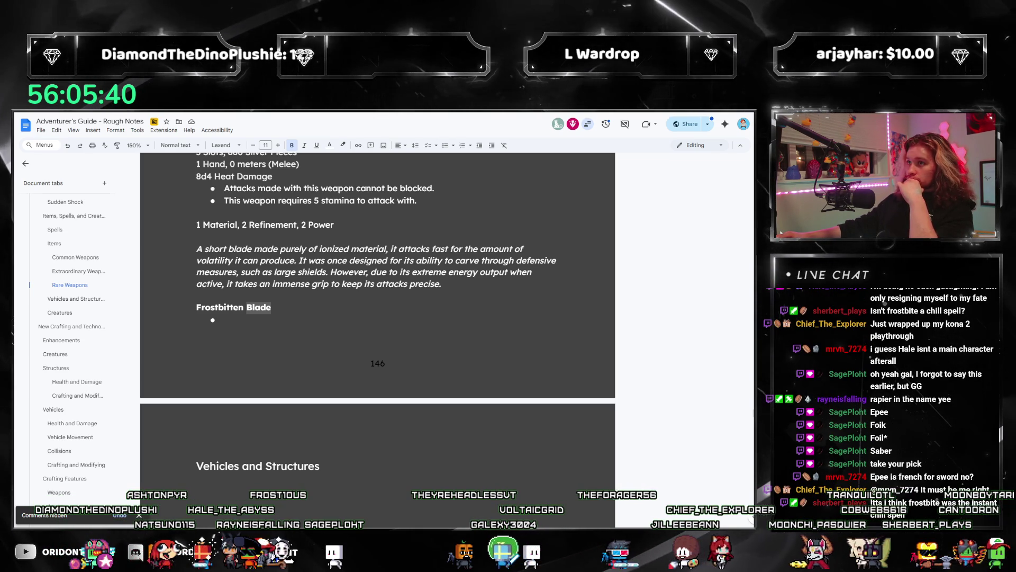
click(251, 316)
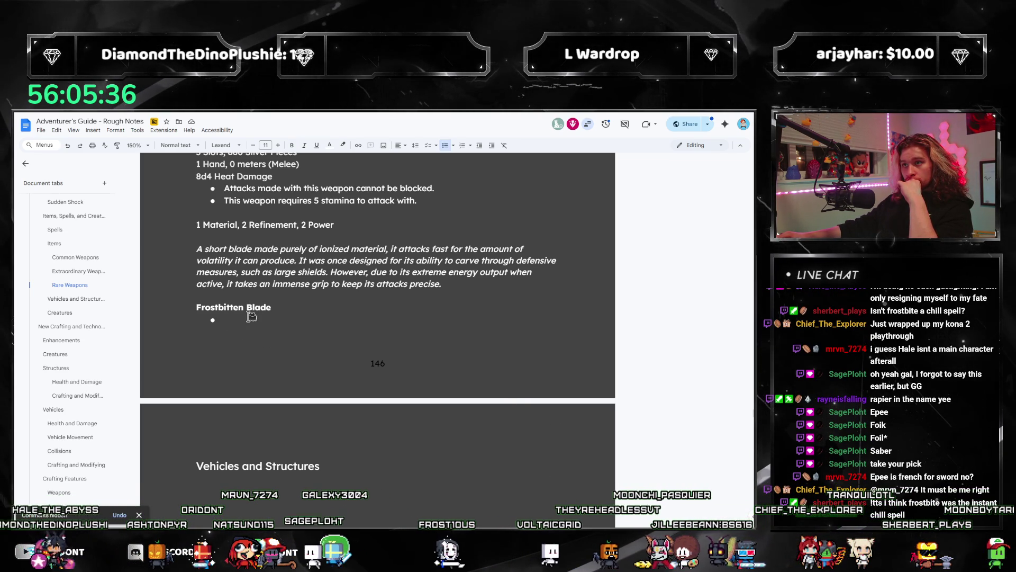
key(alt+Tab)
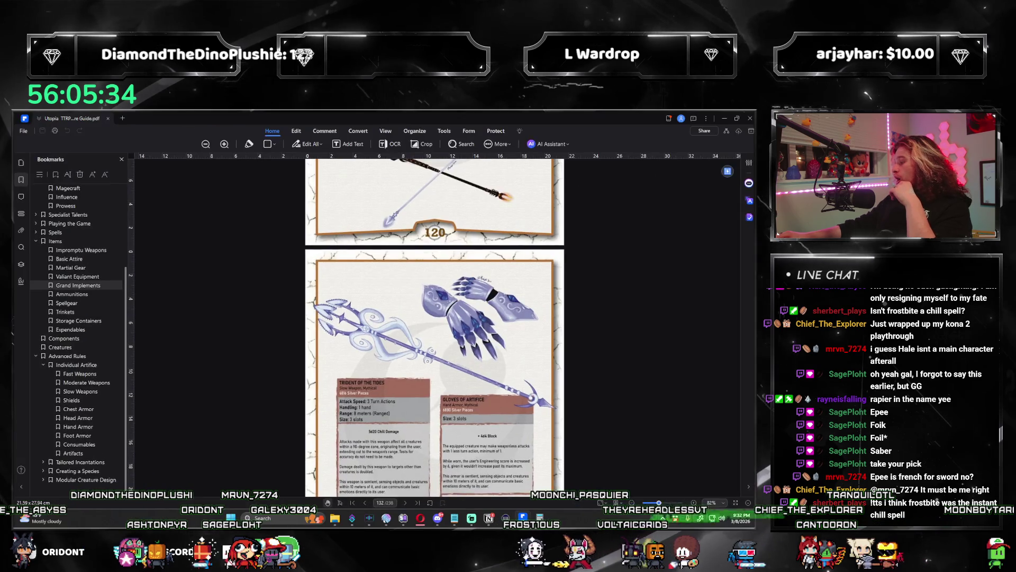
Glance at the Grand Implements artwork page and return to the rough notes doc
key(alt+Tab)
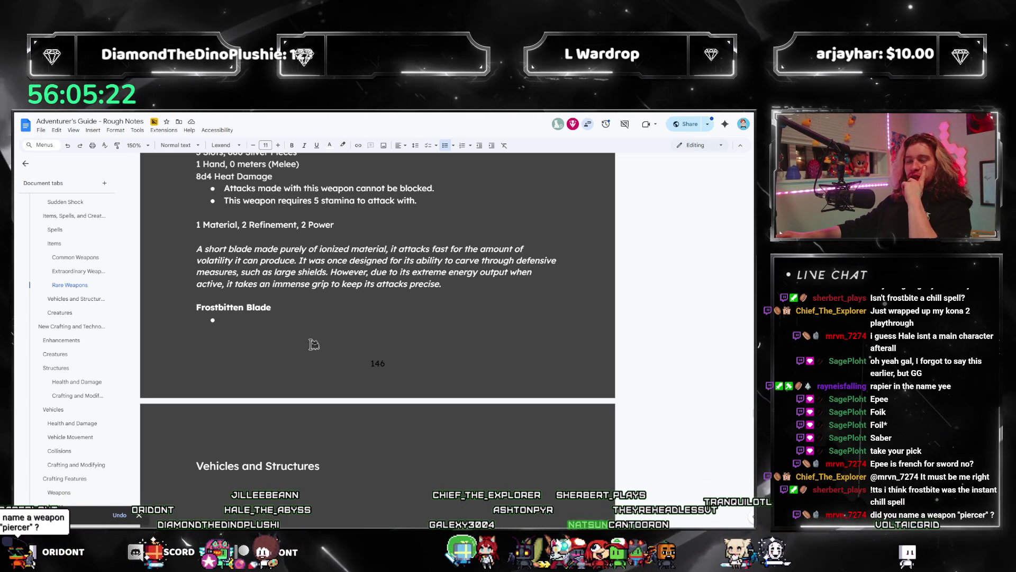
Rename the heading to 'Frostbitten Piercer', keeping the empty bullet beneath it
click(292, 319)
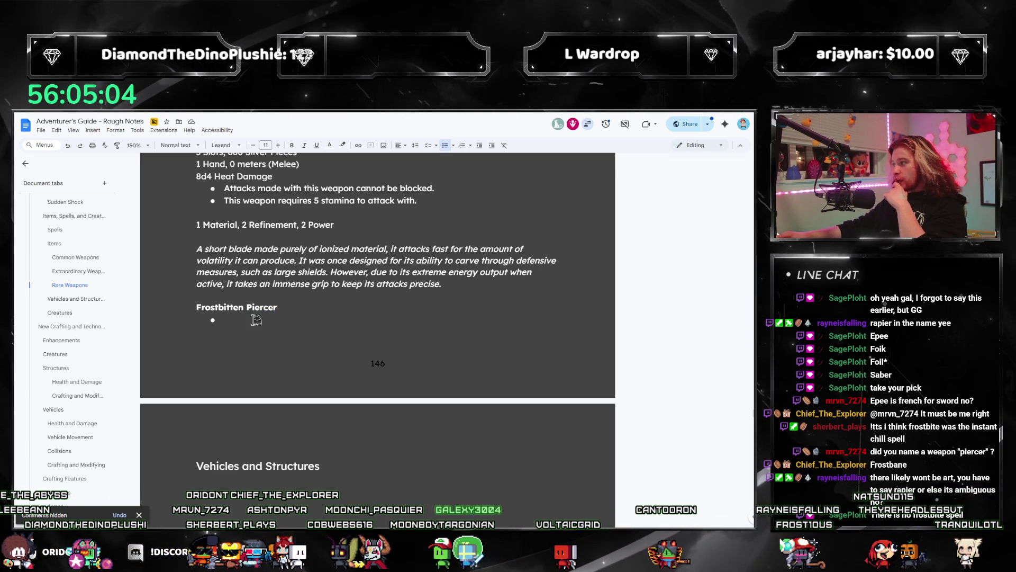
text(Piercer)
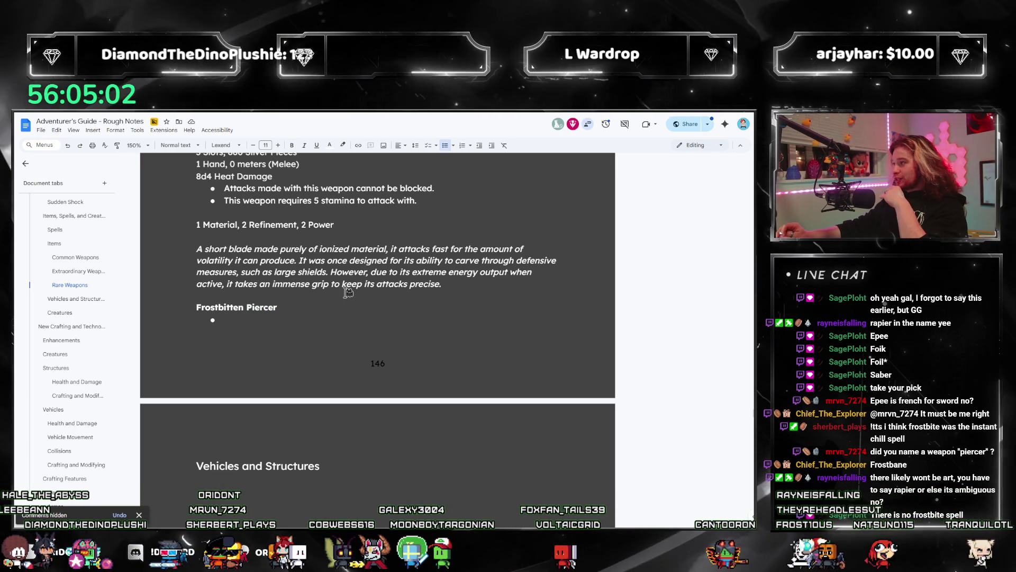
key(ctrl+shift+Left)
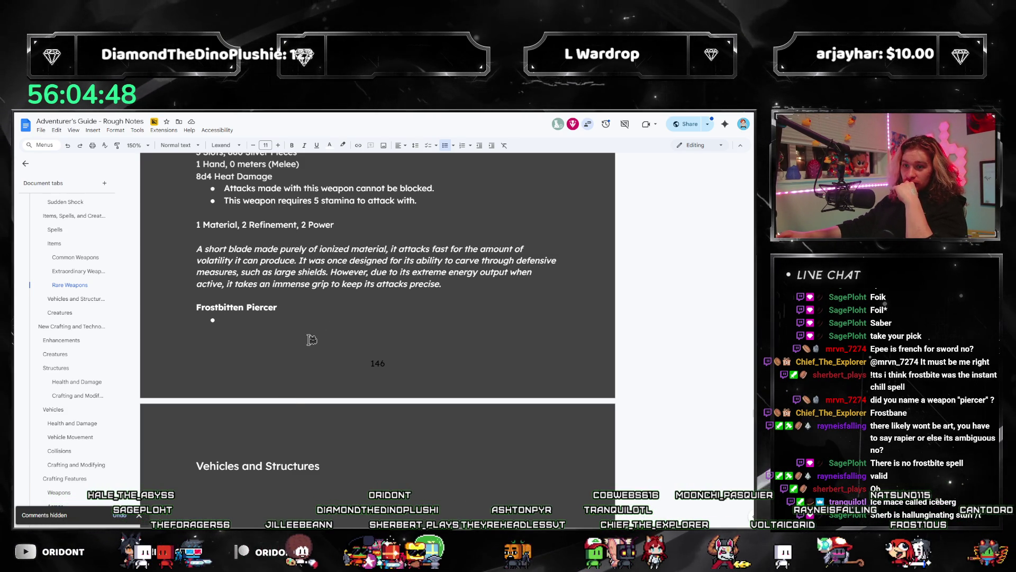
scroll(312, 339, up, 1)
scroll(308, 340, up, 2)
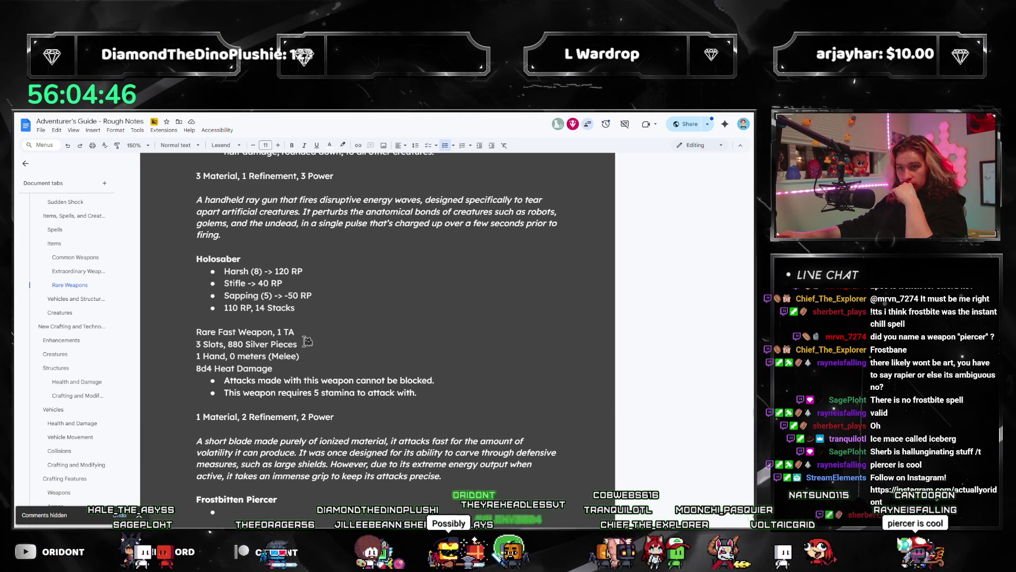
scroll(198, 271, down, 2)
scroll(235, 267, down, 1)
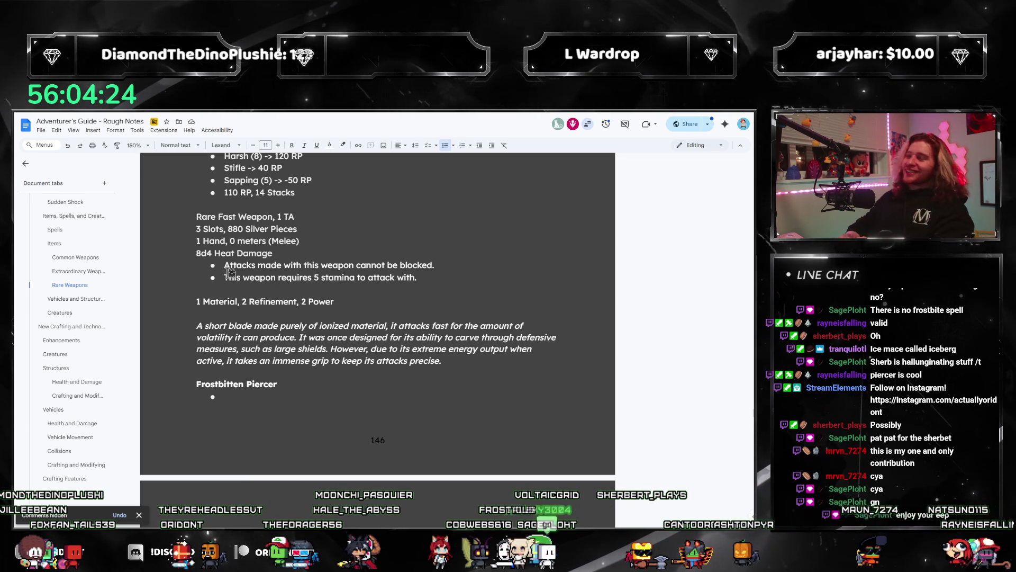
scroll(214, 318, down, 3)
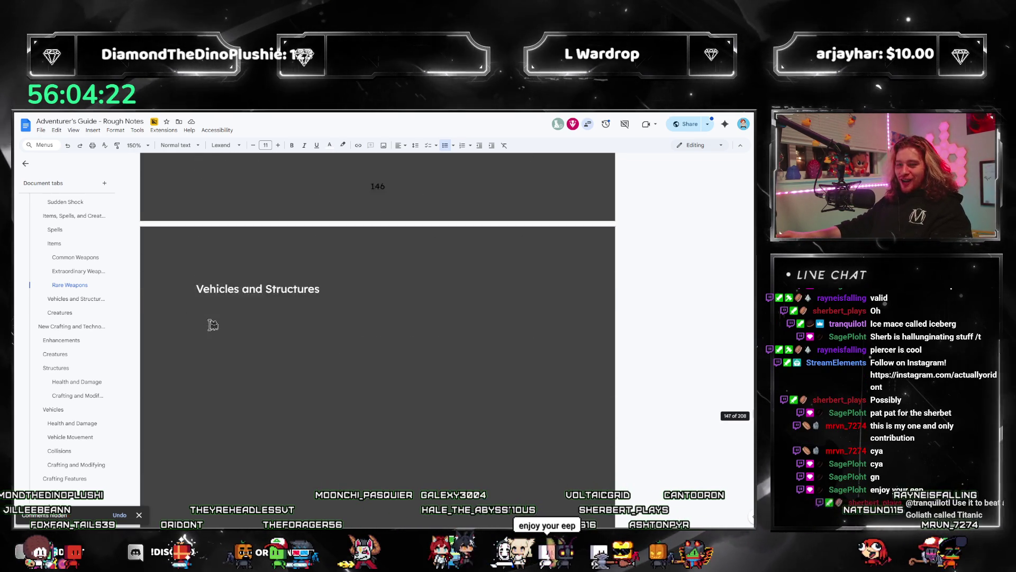
scroll(238, 309, up, 2)
Add a 'Legendary Weapons' Heading 4 after Frostbitten Piercer with a readable text colour
key(Return)
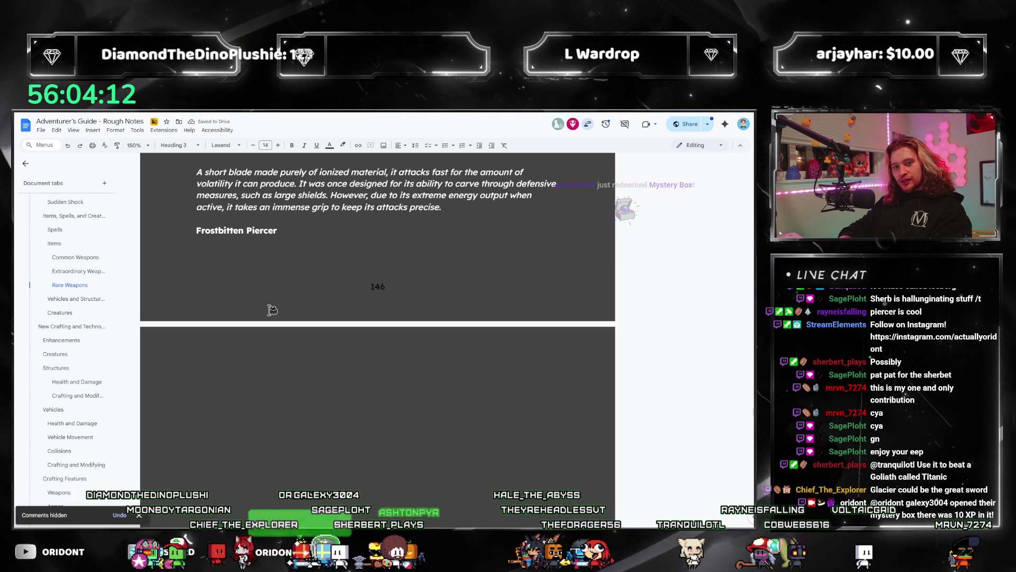
text(Legendary Weapons)
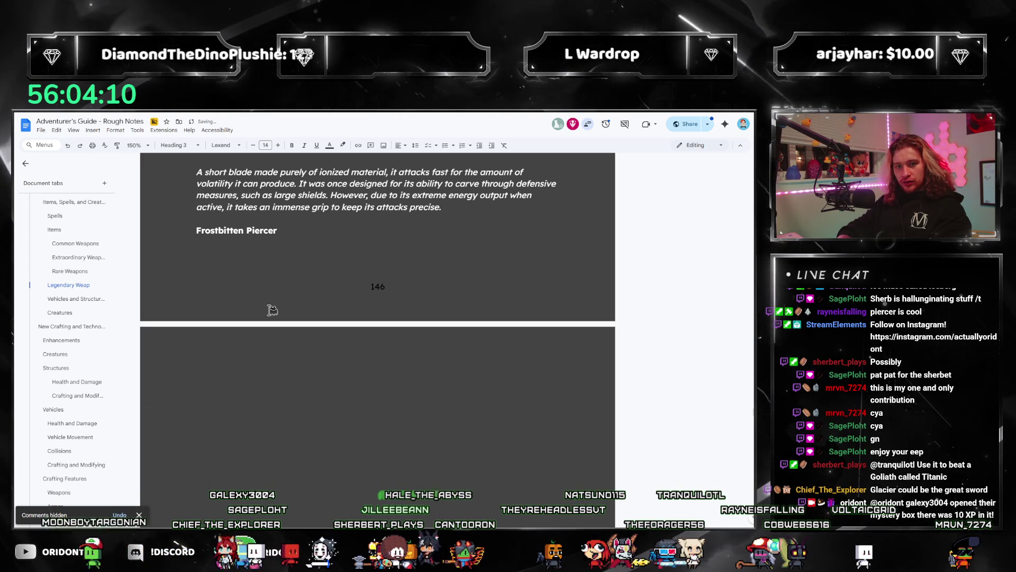
key(ctrl+alt+4)
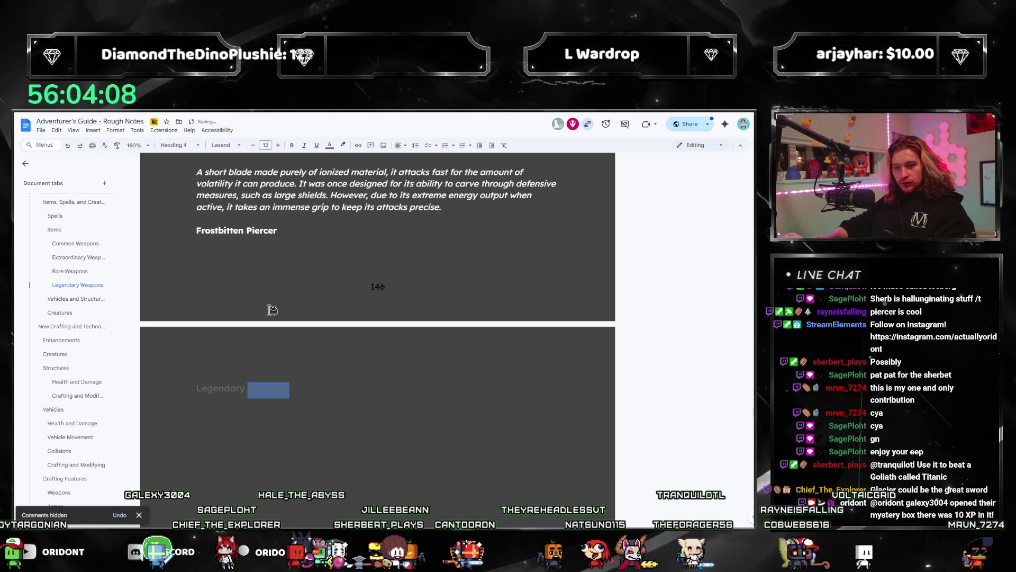
click(331, 146)
click(350, 199)
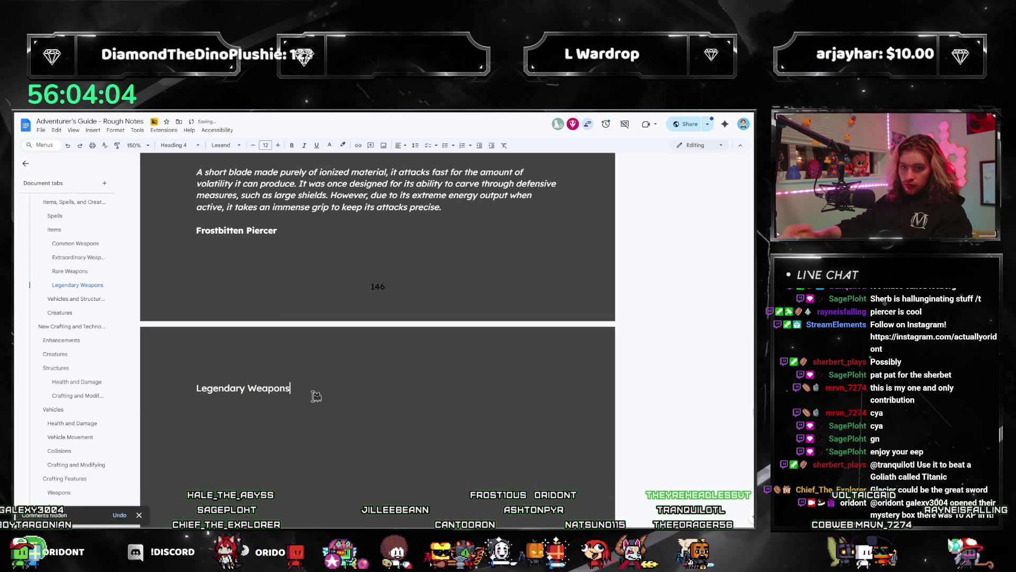
Start a coloured normal-text placeholder line beneath the Legendary Weapons heading
key(Return)
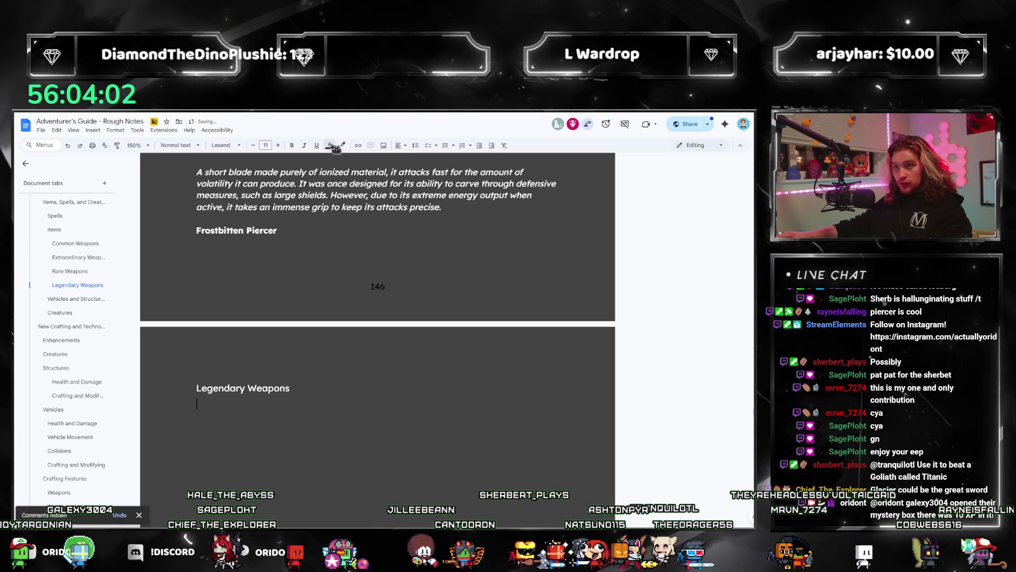
click(331, 145)
click(70, 285)
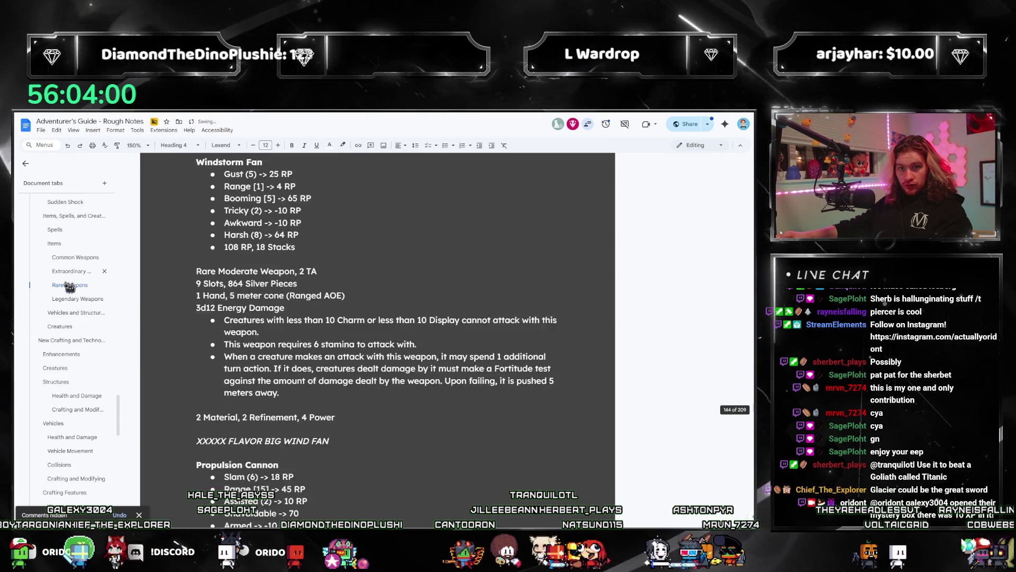
click(71, 299)
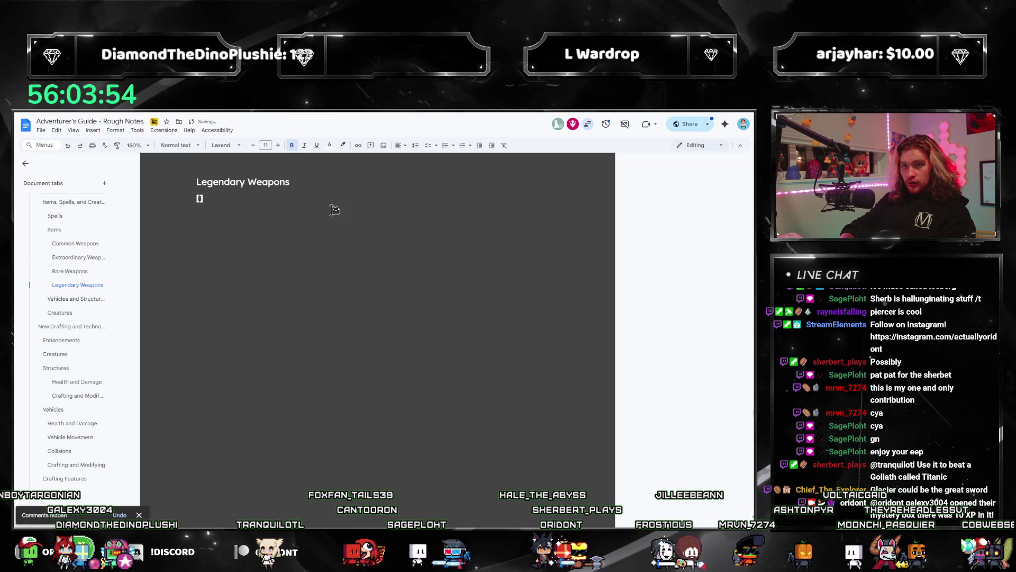
text(ICE HAMM)
Write placeholders '[XXXXX ICE MACE CALLED ICEBURG]' and '[XXXXX SCYTHE]', then return below Frostbitten Piercer
key(BackSpace)
key(BackSpace)
key(BackSpace)
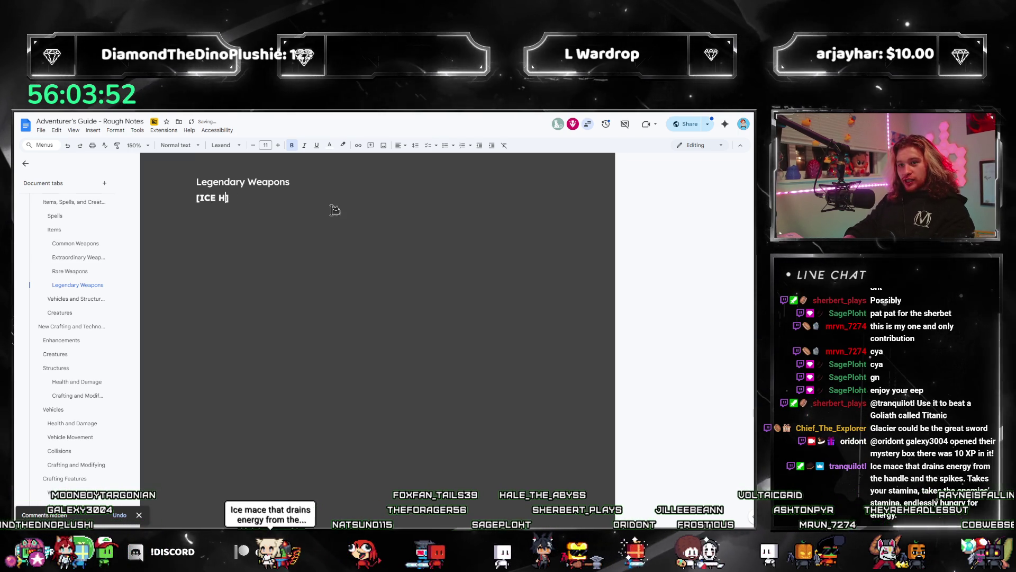
text(A)
key(BackSpace)
key(BackSpace)
text(MACE CALLE)
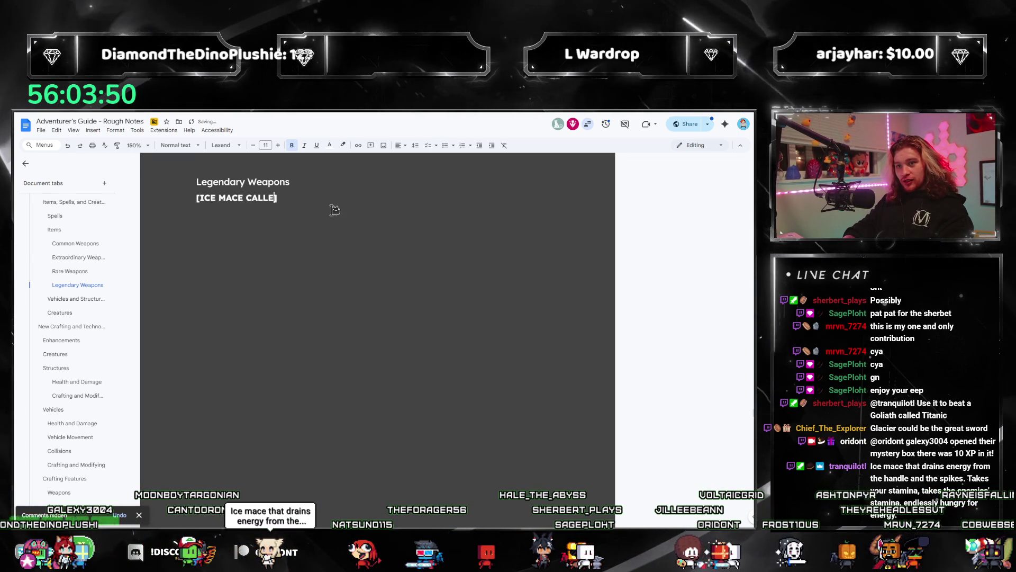
text(D ICEBURG)
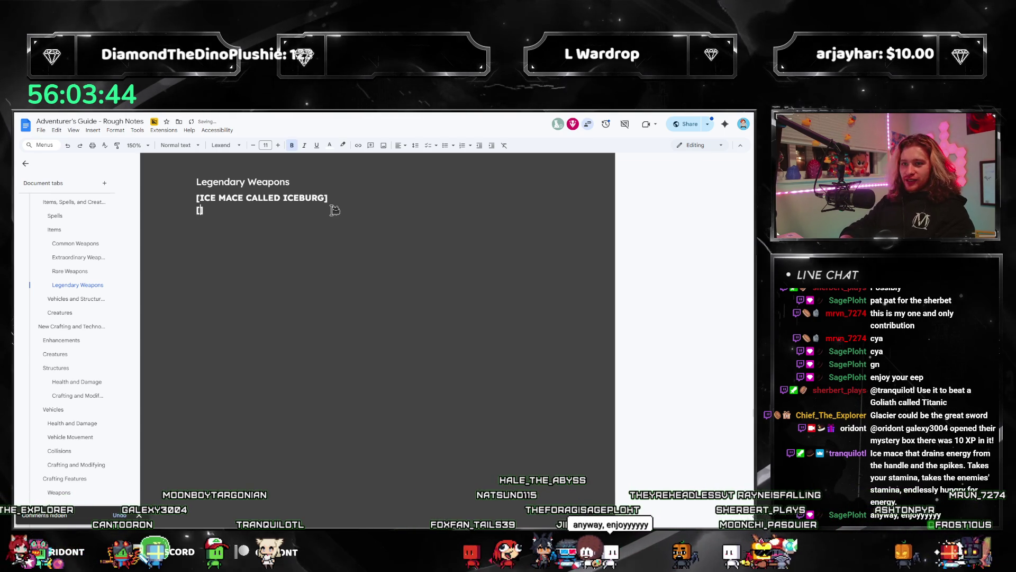
text(THE)
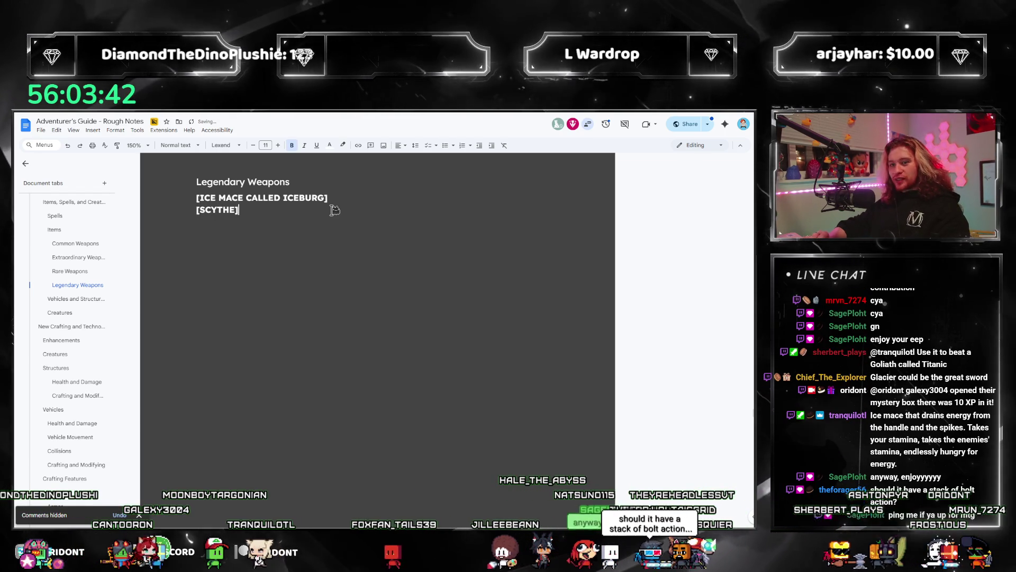
key(ctrl+Left)
text(XXXXX)
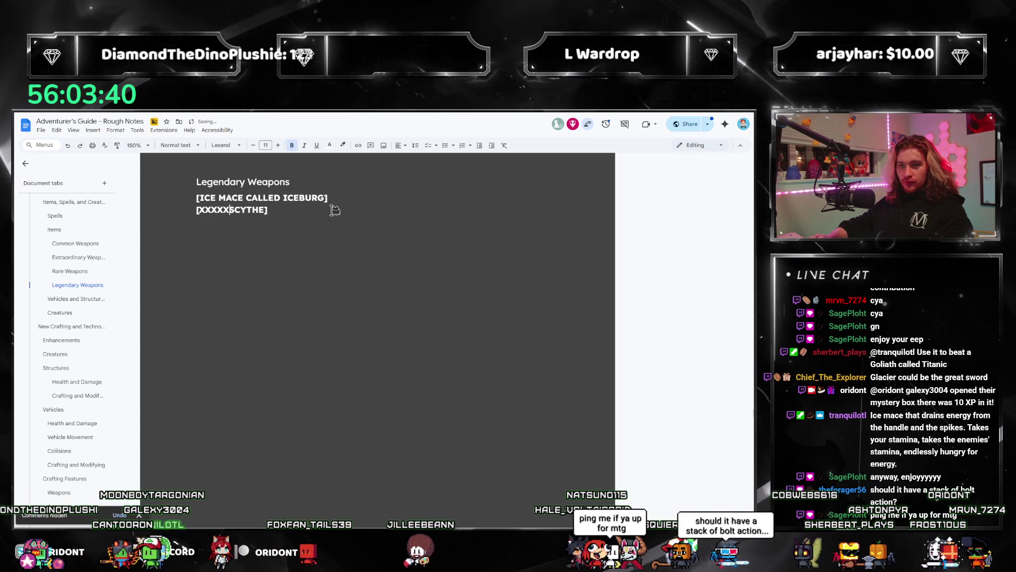
key(Left)
key(Left)
key(Left)
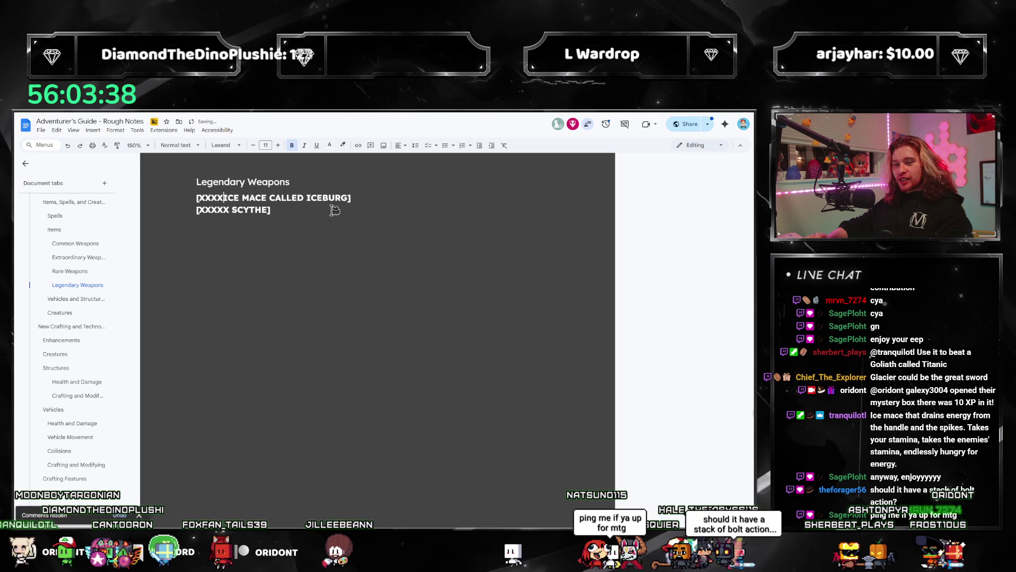
key(Down)
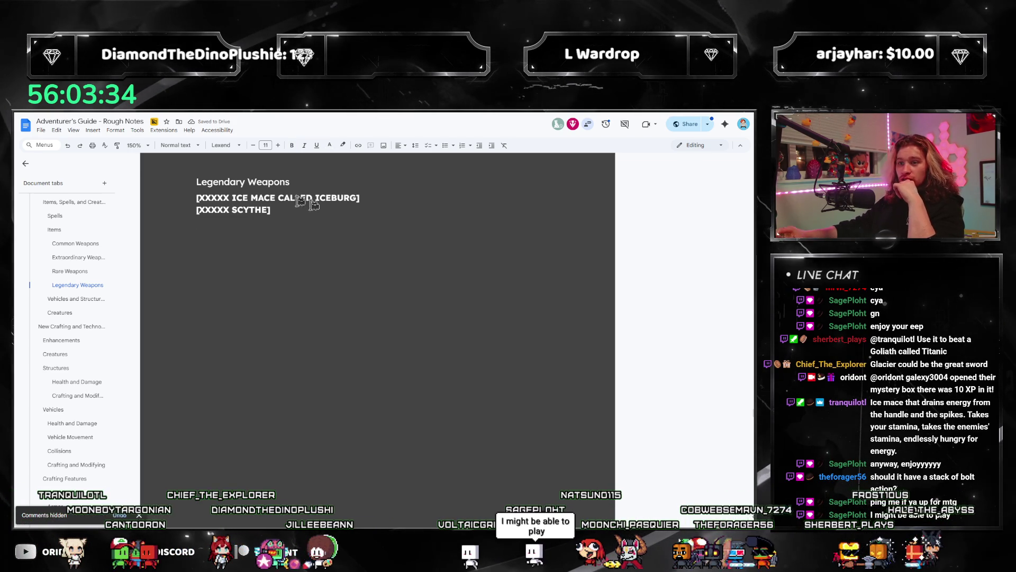
scroll(313, 204, up, 4)
scroll(368, 295, up, 1)
click(230, 318)
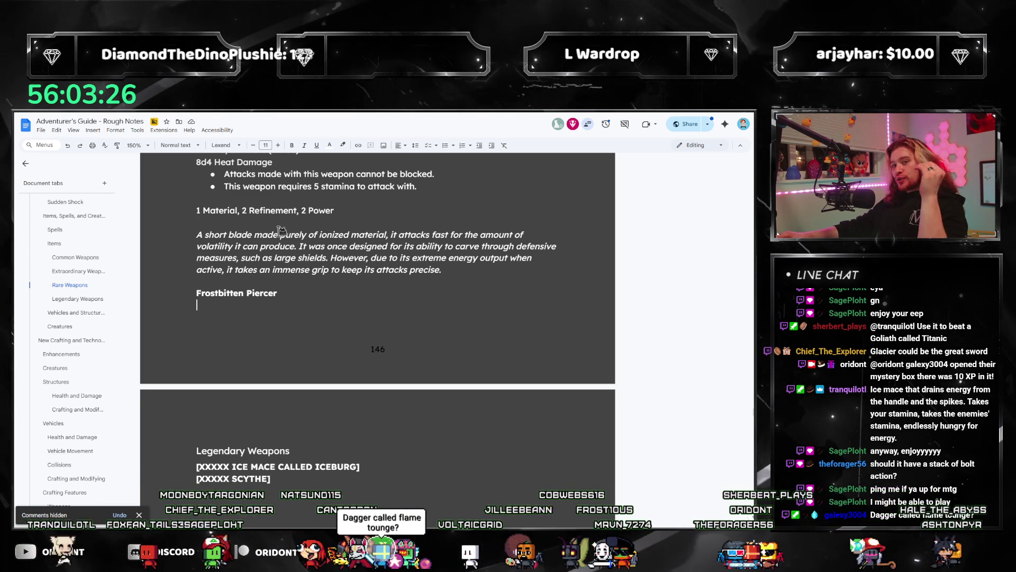
scroll(427, 279, up, 1)
scroll(342, 454, down, 2)
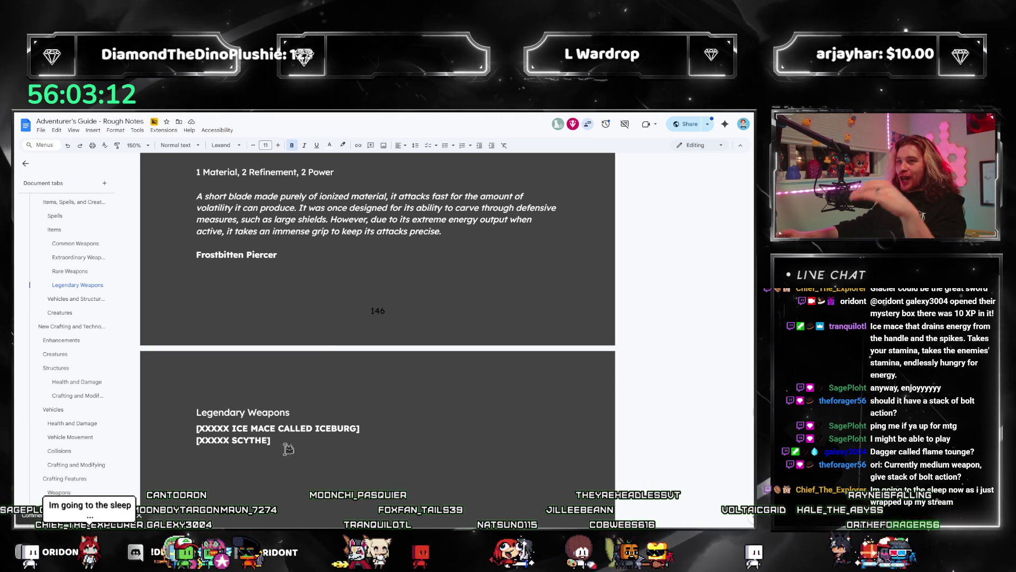
Begin extending the ice mace placeholder with 'W/ EXHAUSTING'
double_click(323, 443)
key(BackSpace)
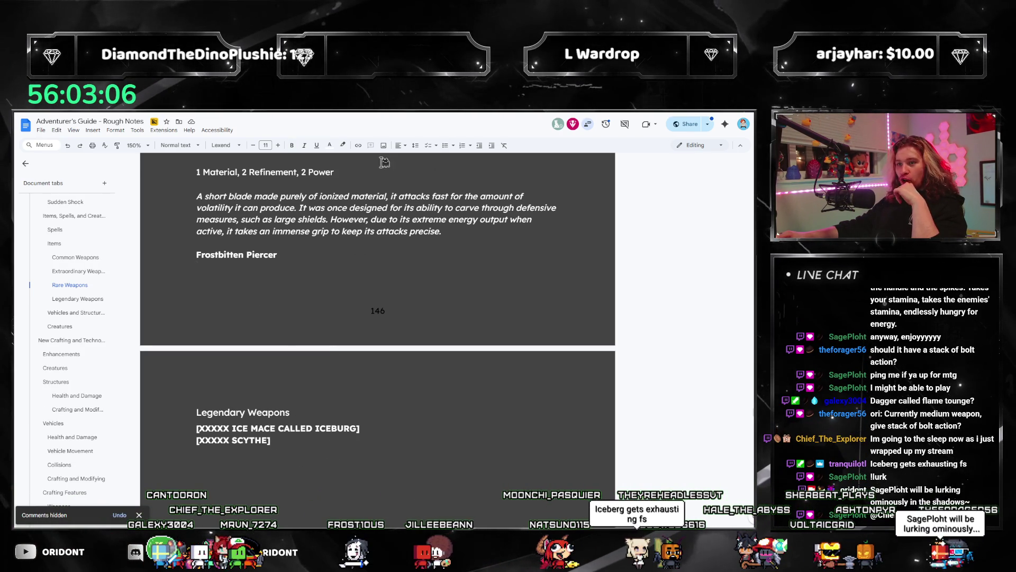
scroll(403, 329, up, 1)
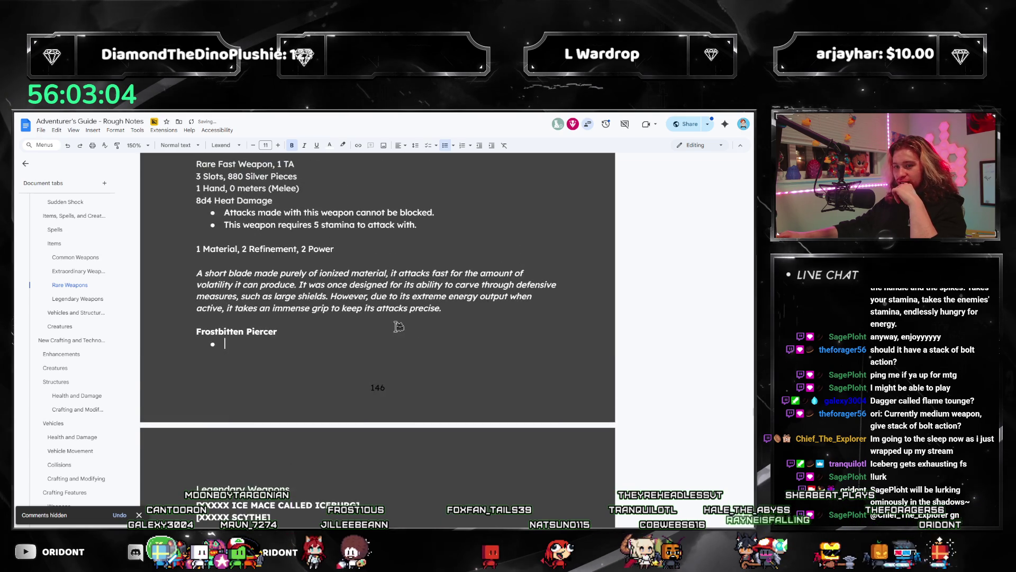
scroll(398, 326, up, 2)
scroll(388, 356, down, 1)
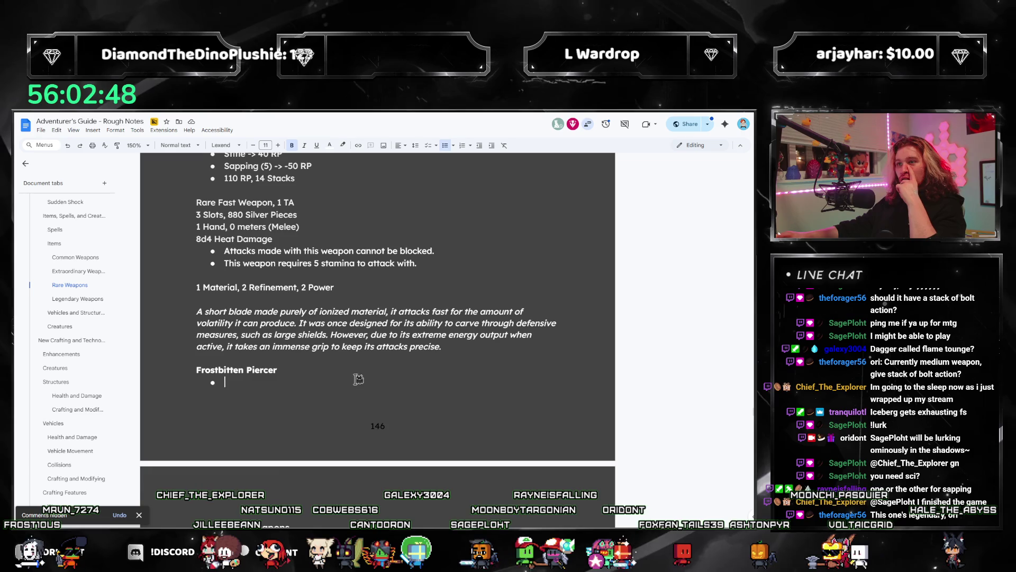
scroll(357, 379, down, 4)
scroll(359, 380, down, 1)
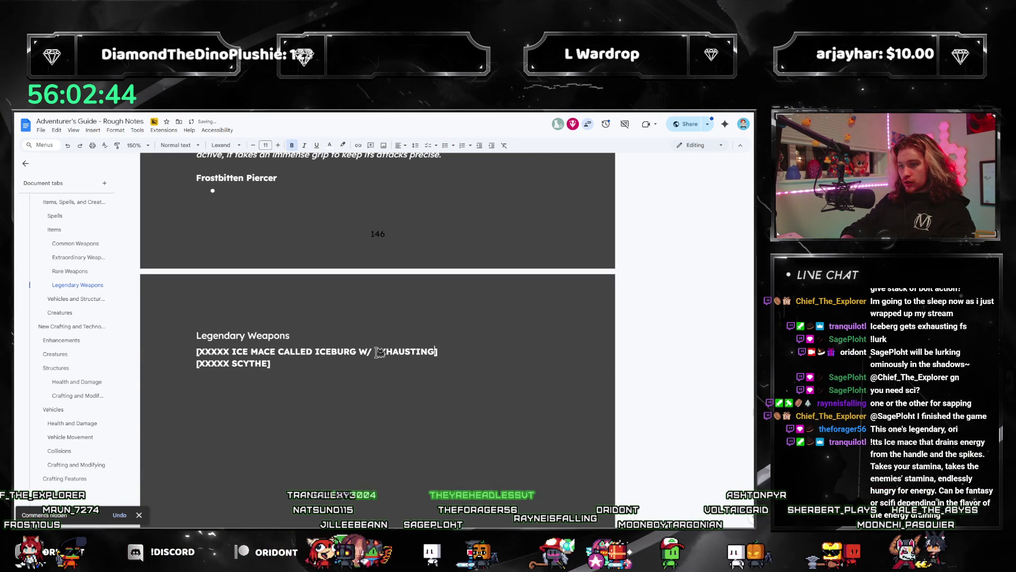
scroll(380, 352, up, 2)
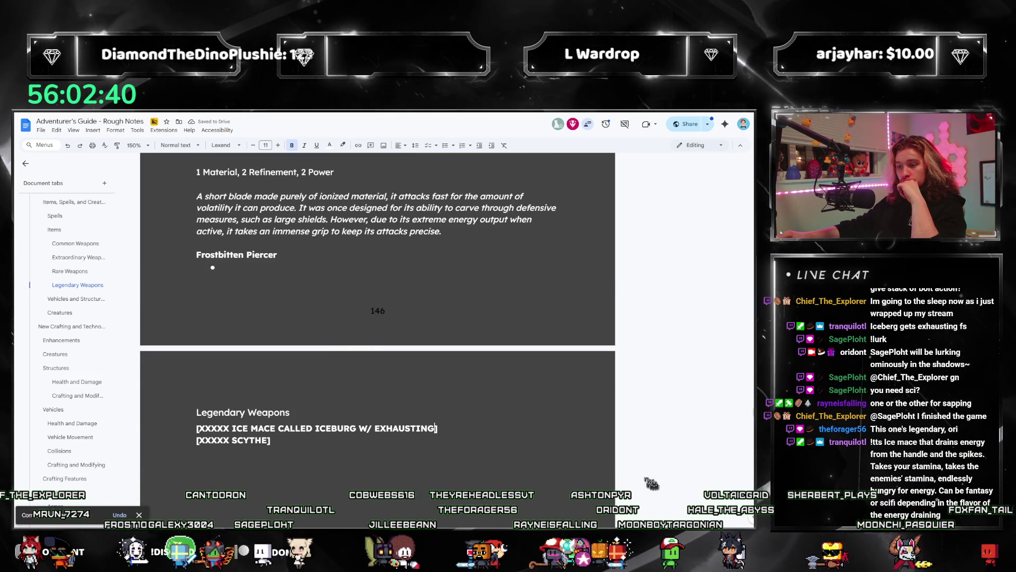
text(& SAPPING)
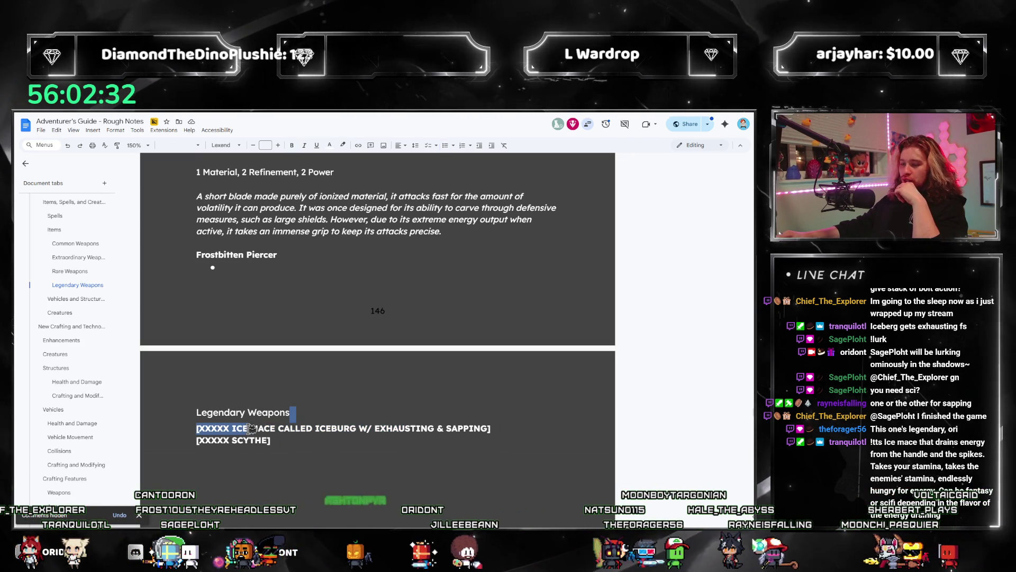
Finish the placeholder as 'ICEBURG W/ EXHAUSTING & SAPPING' and return to the Frostbitten Piercer bullet
click(533, 435)
triple_click(533, 434)
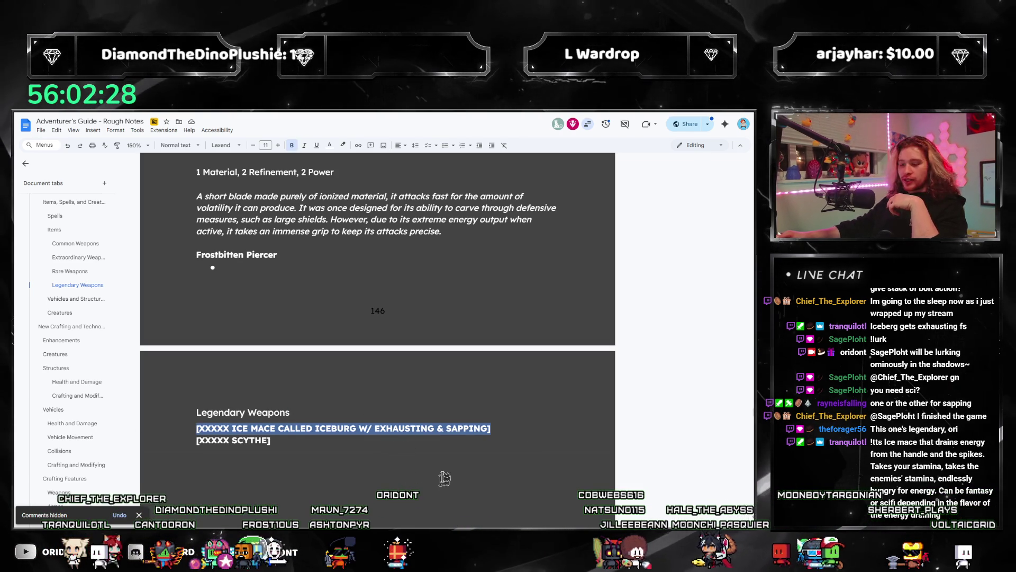
click(277, 267)
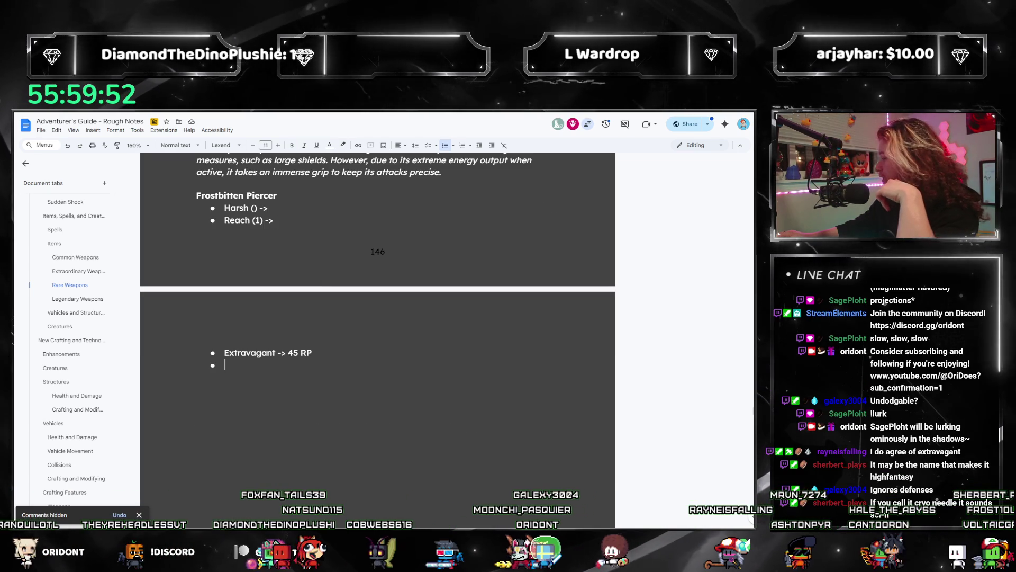
Switch to PDFelement to view the Utopia guide's Moderate Weapons page (Harsh, Compact, Elegant, Extravagant)
key(alt+Tab)
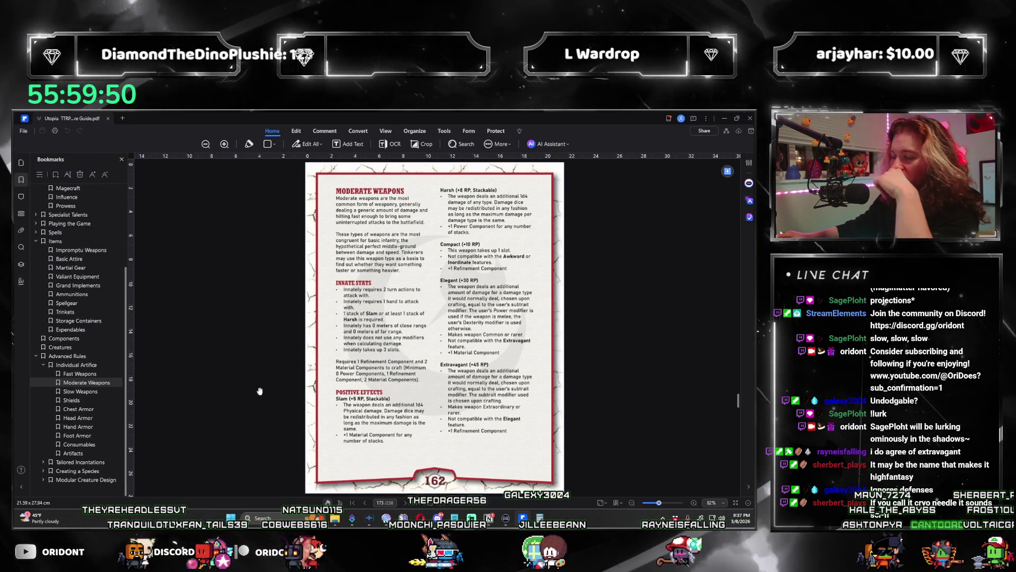
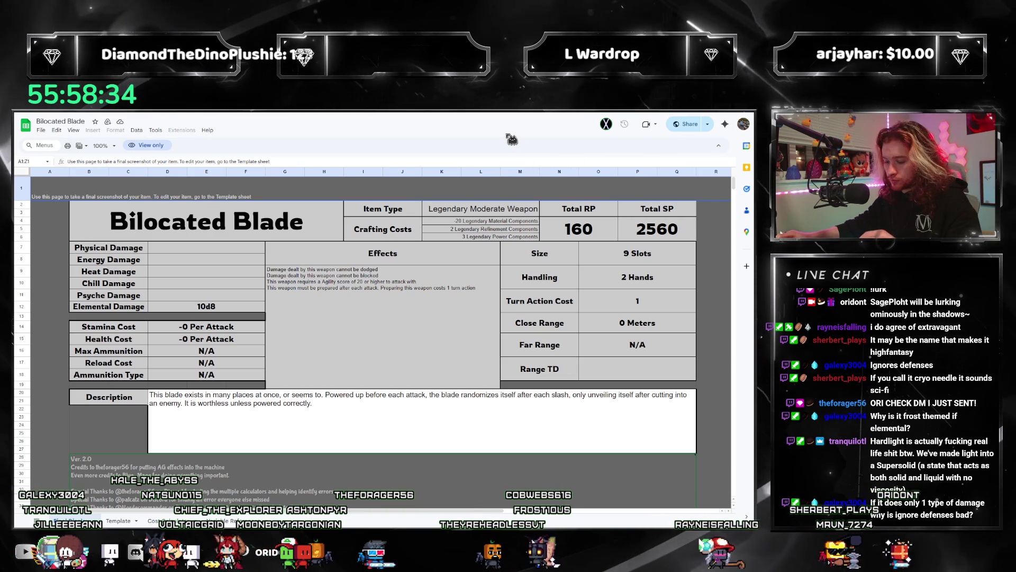
Switch from the Bilocated Blade sheet to the Among Gods rough notes window
key(alt+Tab)
key(alt+Tab)
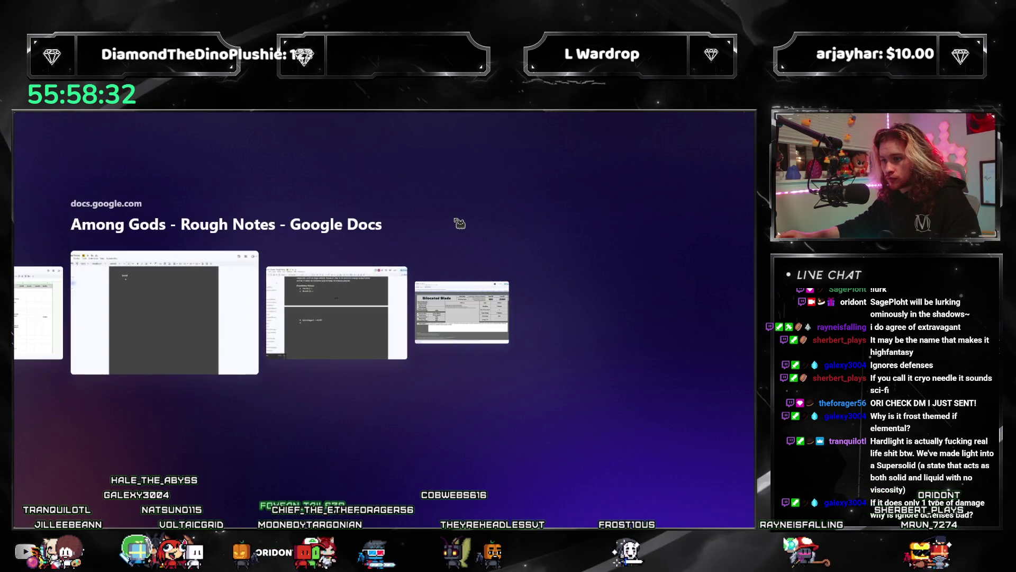
key(alt+Tab)
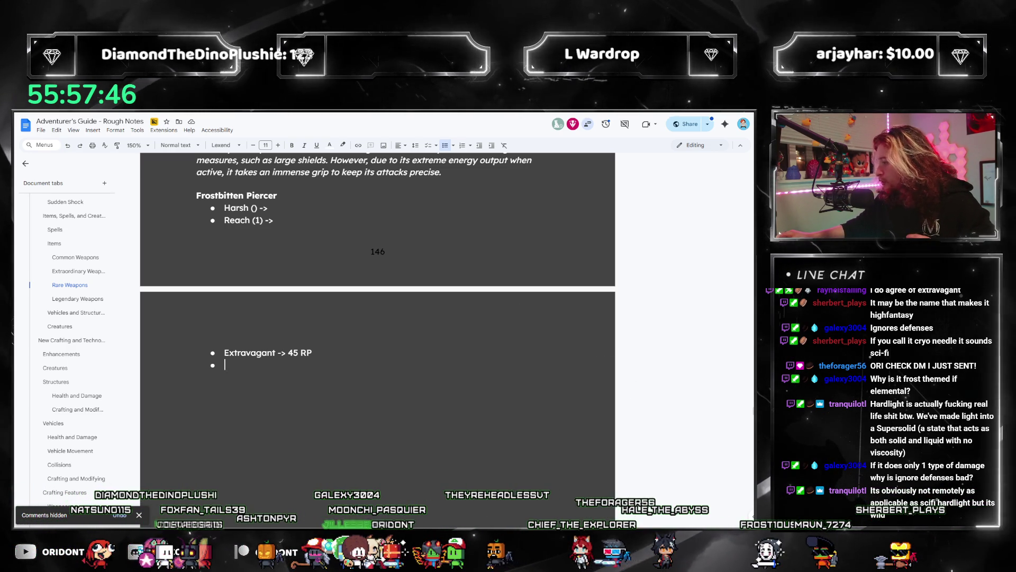
Switch from the Frostbitten Piercer notes to the guide PDF on page 162
key(alt+Tab)
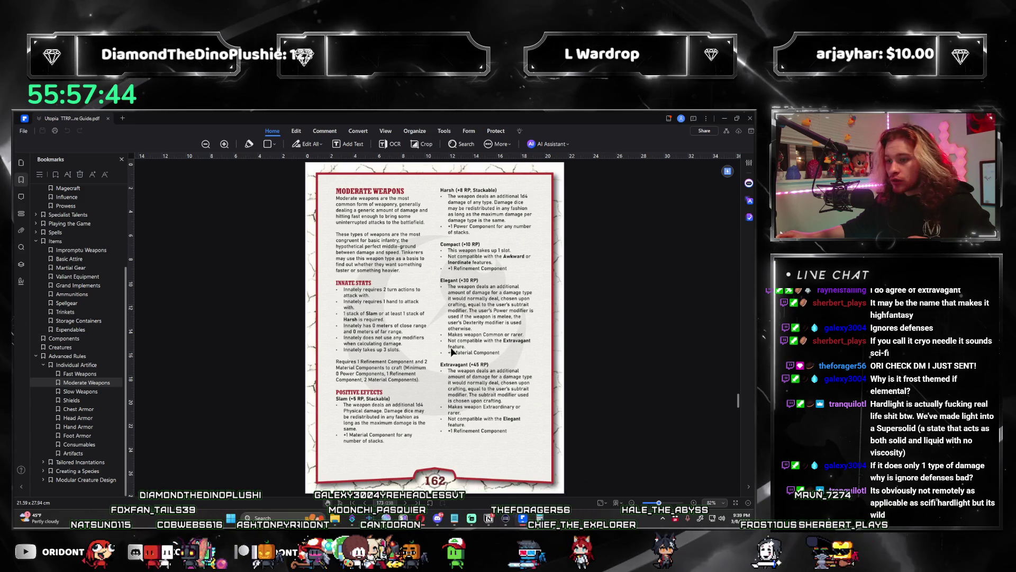
scroll(452, 351, down, 3)
scroll(422, 319, down, 2)
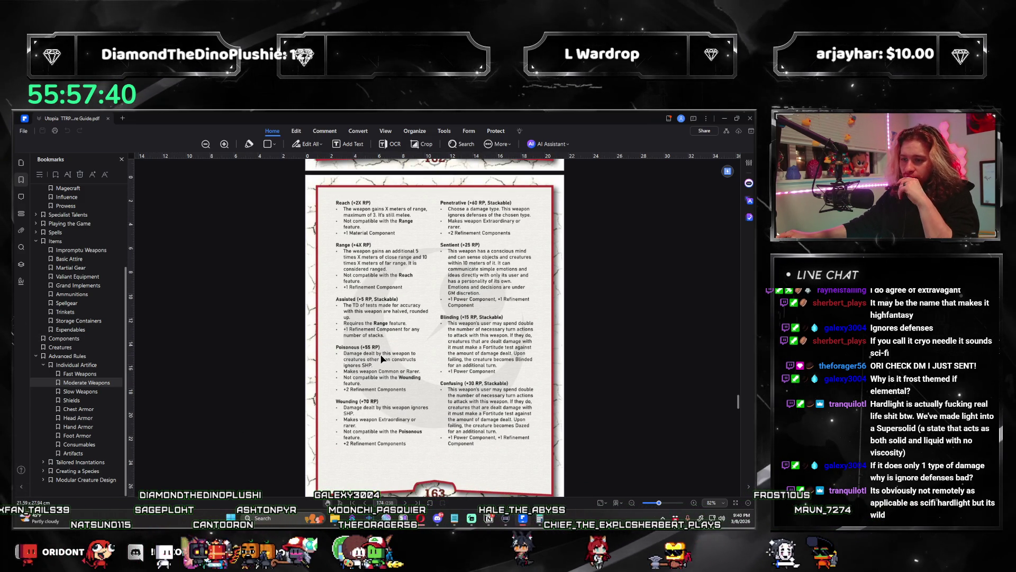
scroll(389, 395, down, 2)
scroll(389, 393, down, 2)
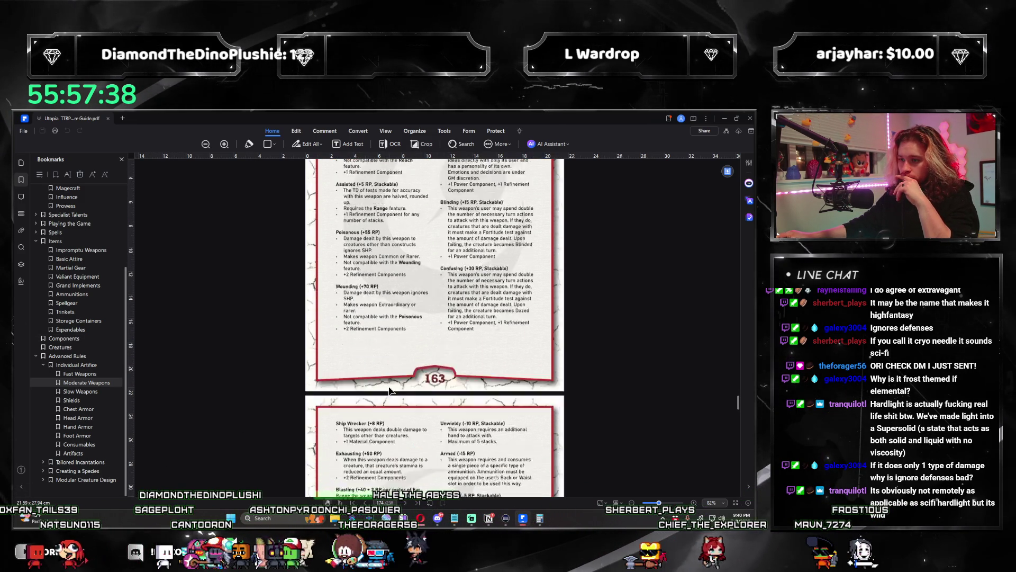
scroll(390, 389, down, 1)
scroll(388, 387, down, 1)
scroll(388, 386, down, 1)
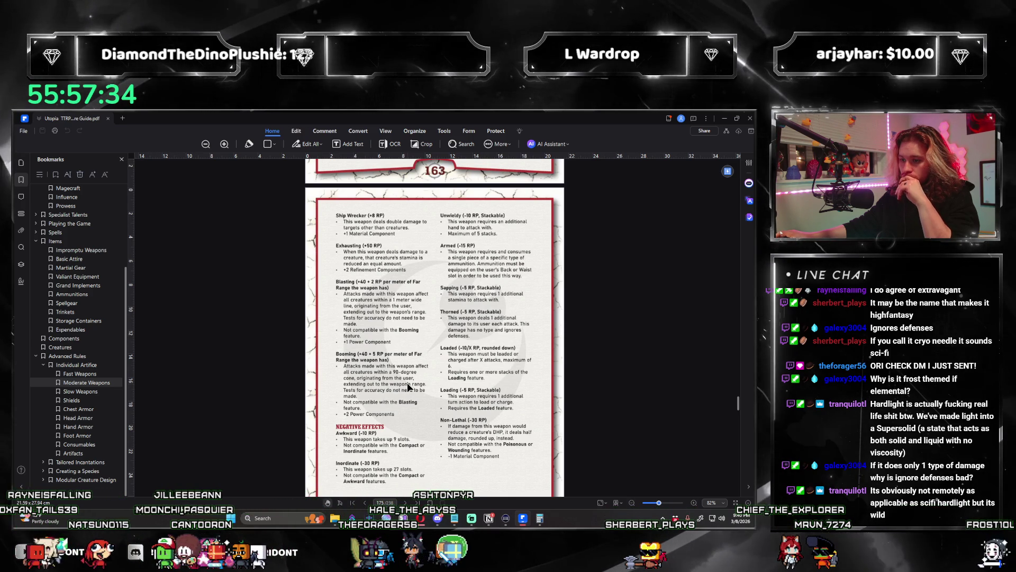
scroll(383, 389, up, 3)
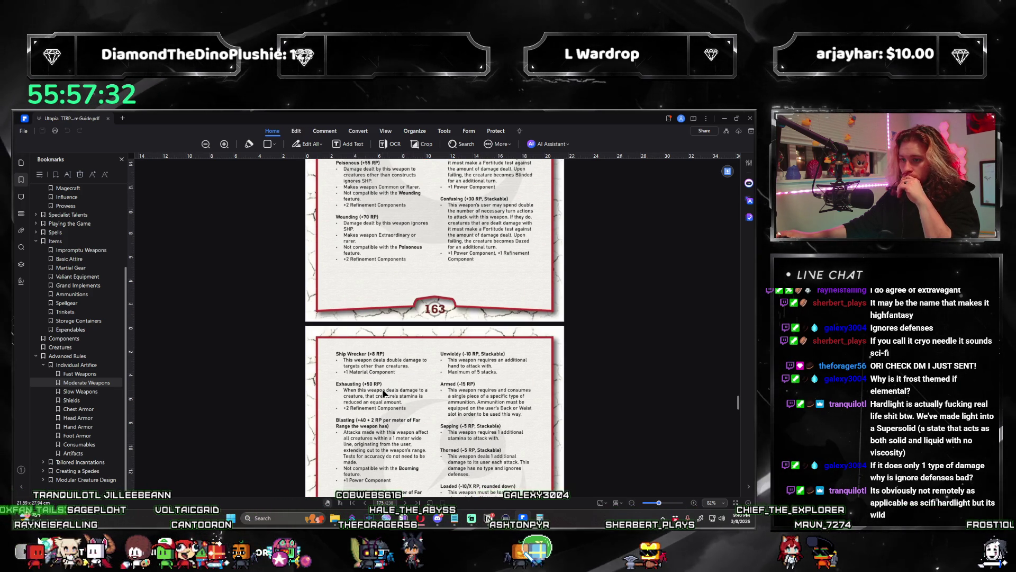
scroll(382, 388, up, 4)
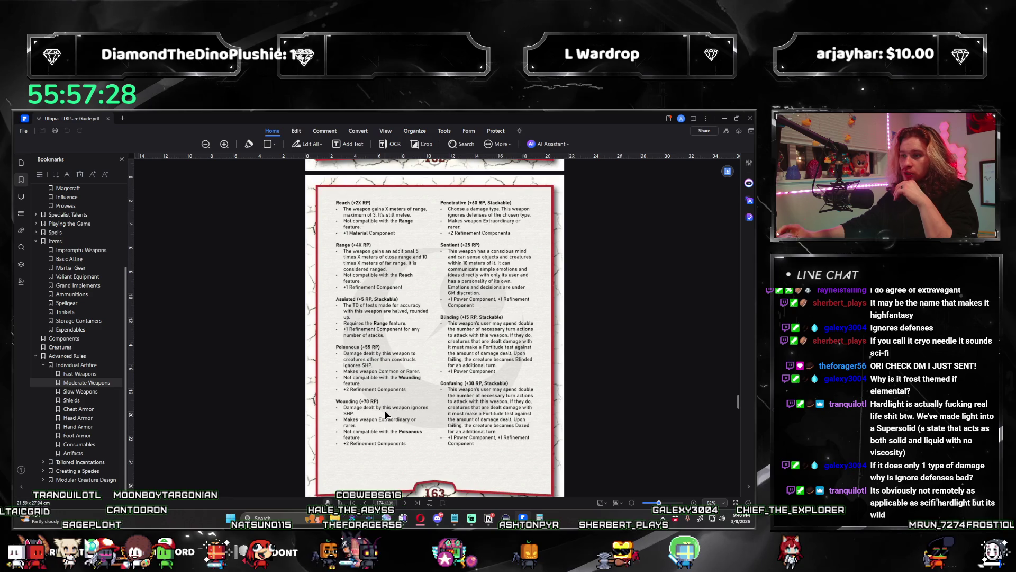
scroll(385, 413, up, 3)
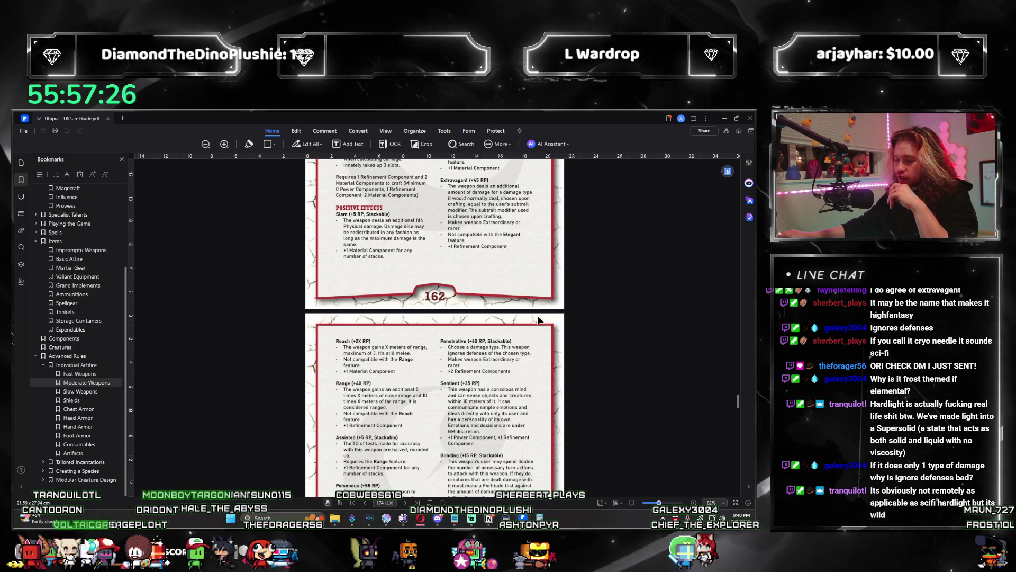
scroll(562, 310, down, 3)
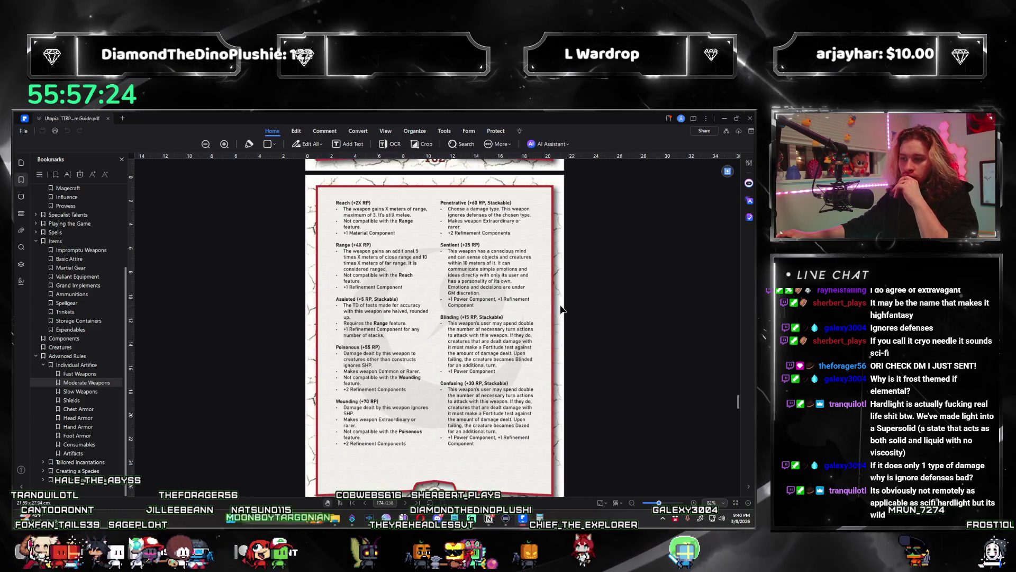
scroll(560, 311, down, 2)
scroll(597, 289, down, 4)
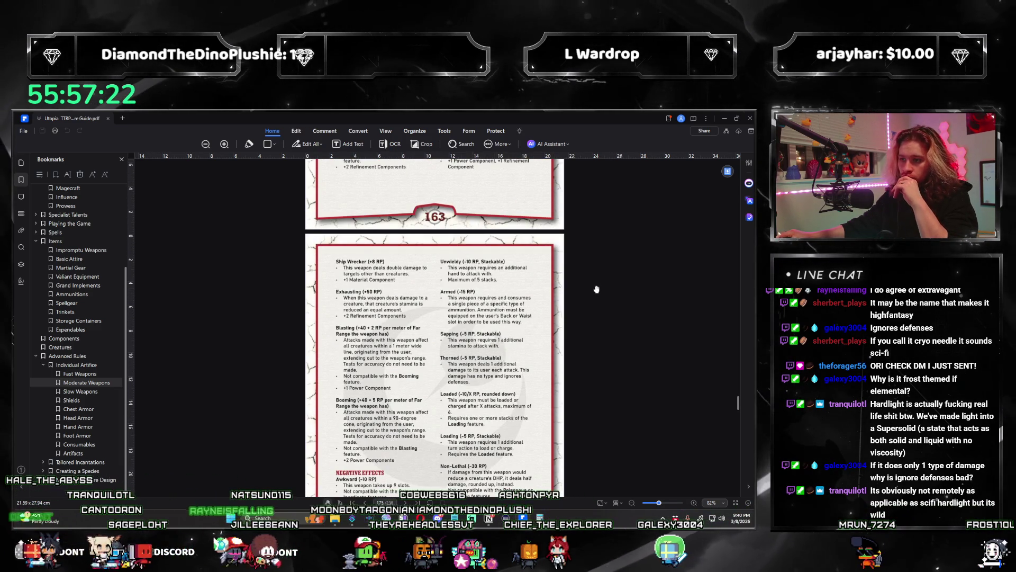
scroll(597, 290, down, 1)
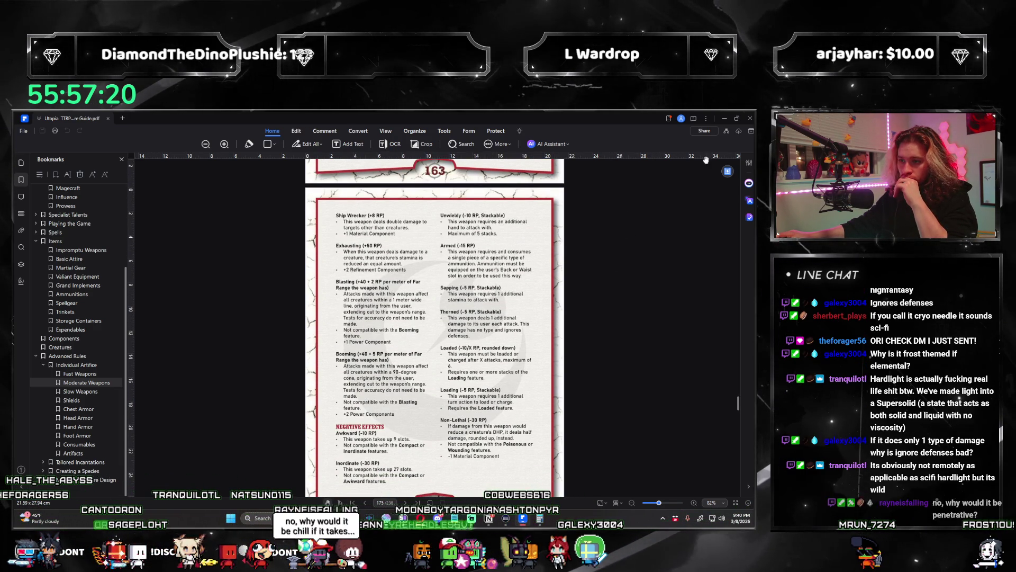
Hide the PDF to return to the Frostbitten Piercer notes
click(729, 118)
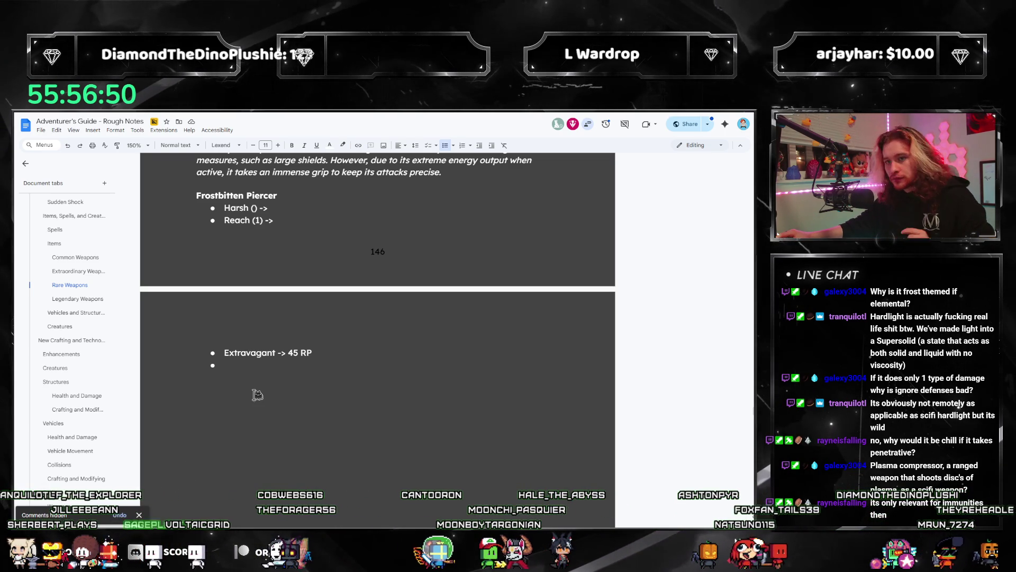
key(alt+Tab)
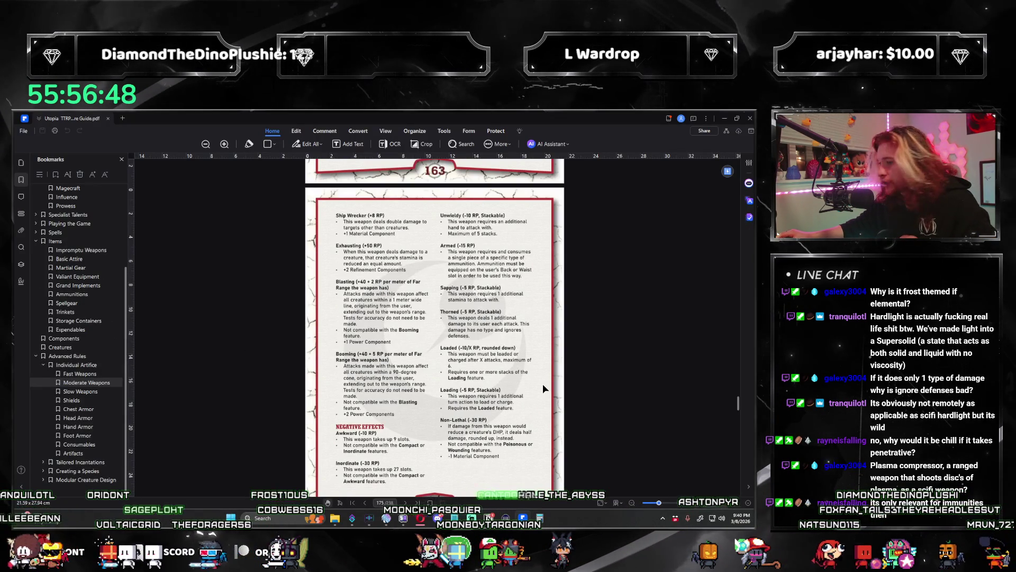
scroll(543, 384, down, 3)
scroll(542, 384, up, 2)
scroll(546, 390, up, 1)
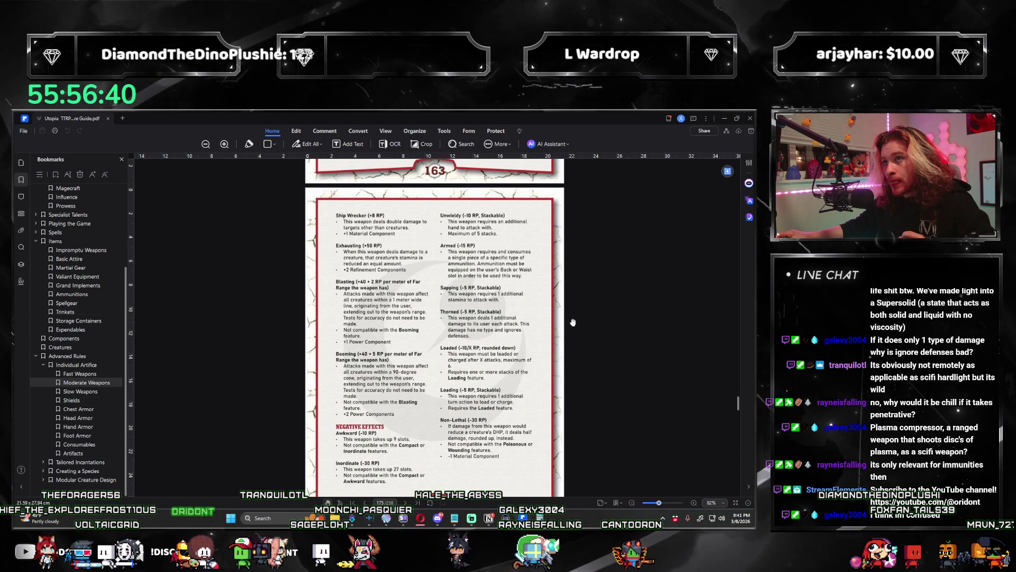
scroll(572, 322, up, 3)
scroll(555, 334, up, 3)
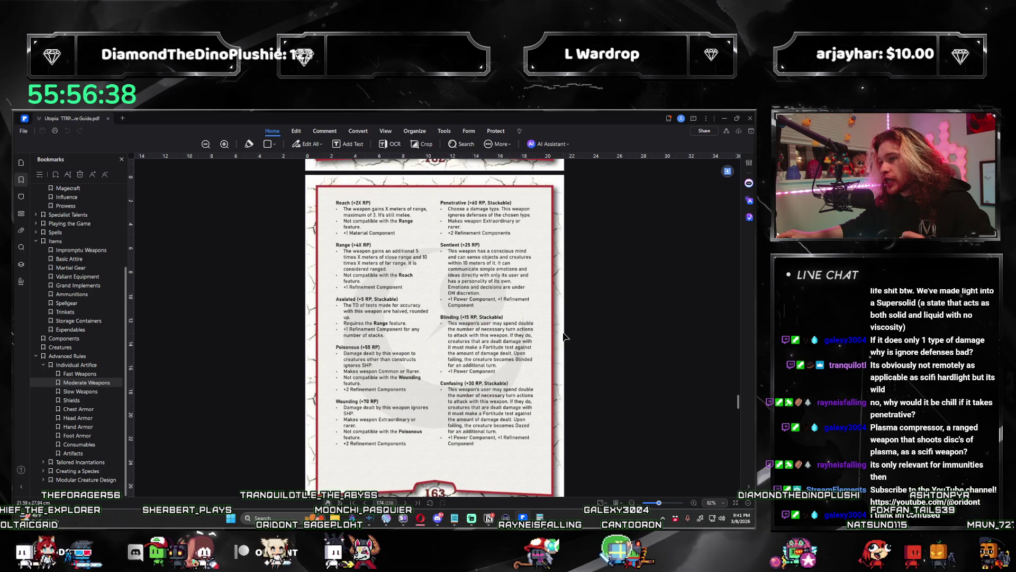
scroll(532, 358, up, 3)
scroll(510, 374, up, 3)
scroll(510, 369, up, 2)
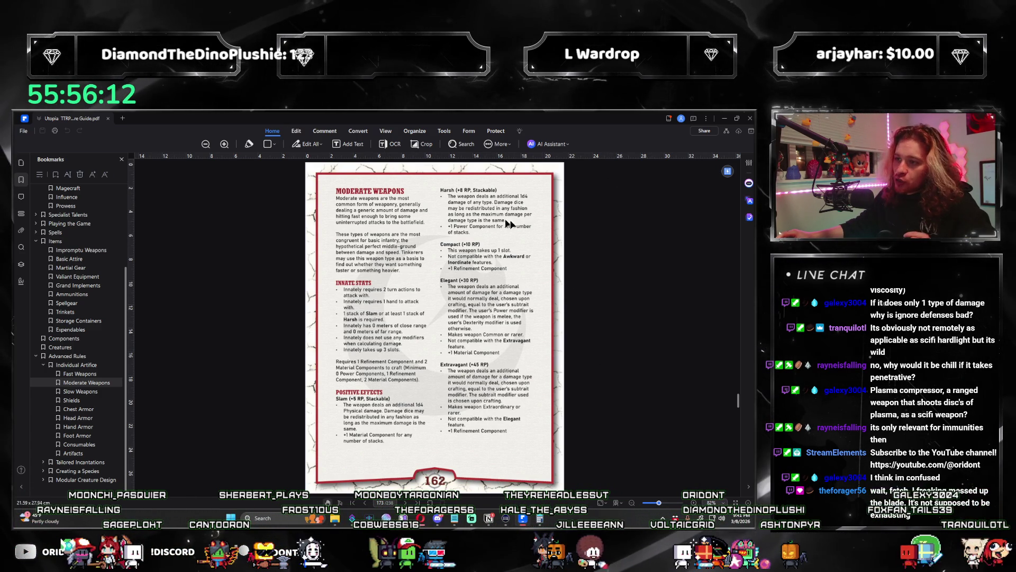
scroll(520, 234, down, 5)
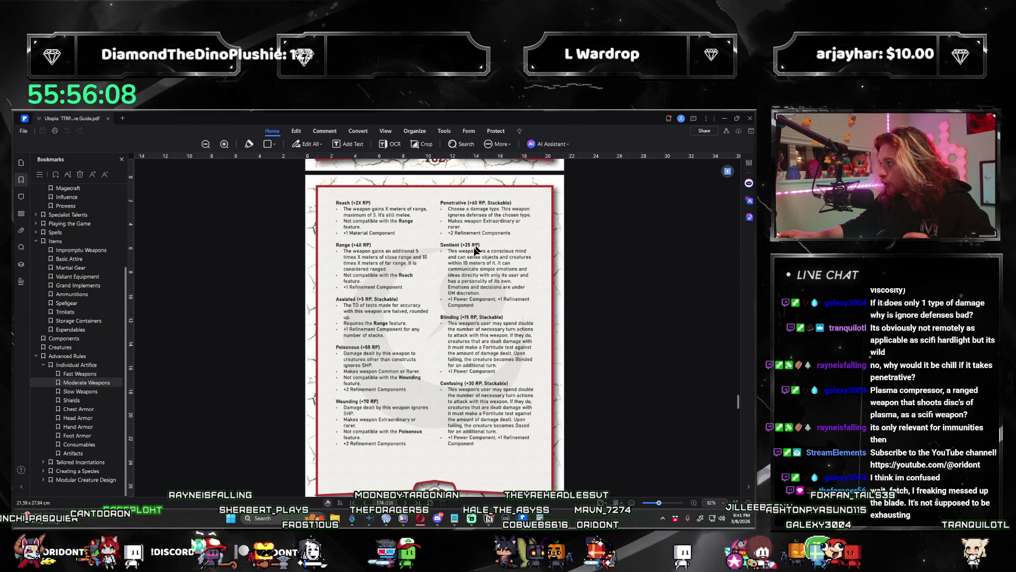
scroll(475, 250, up, 3)
scroll(453, 271, up, 1)
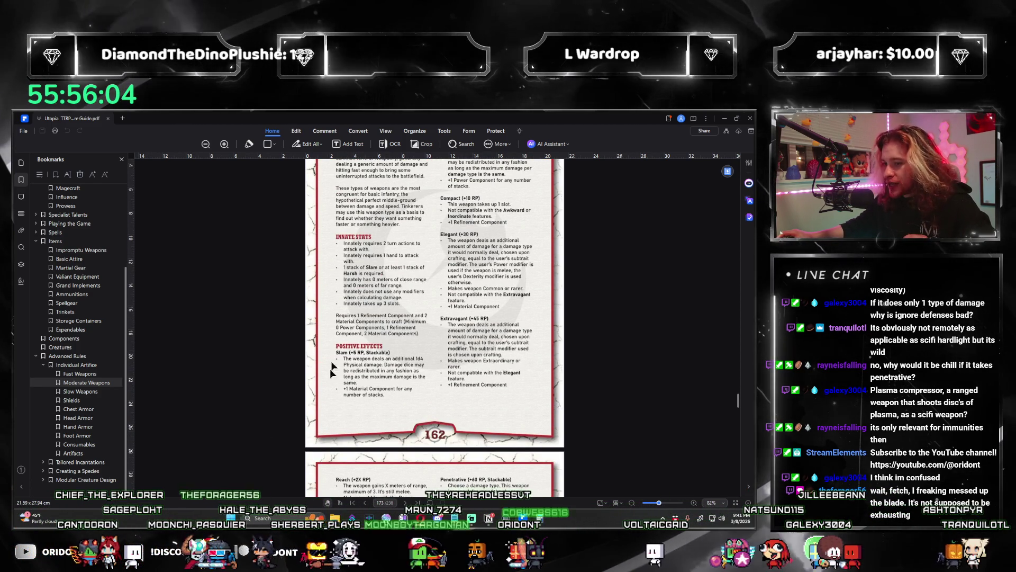
scroll(375, 383, up, 1)
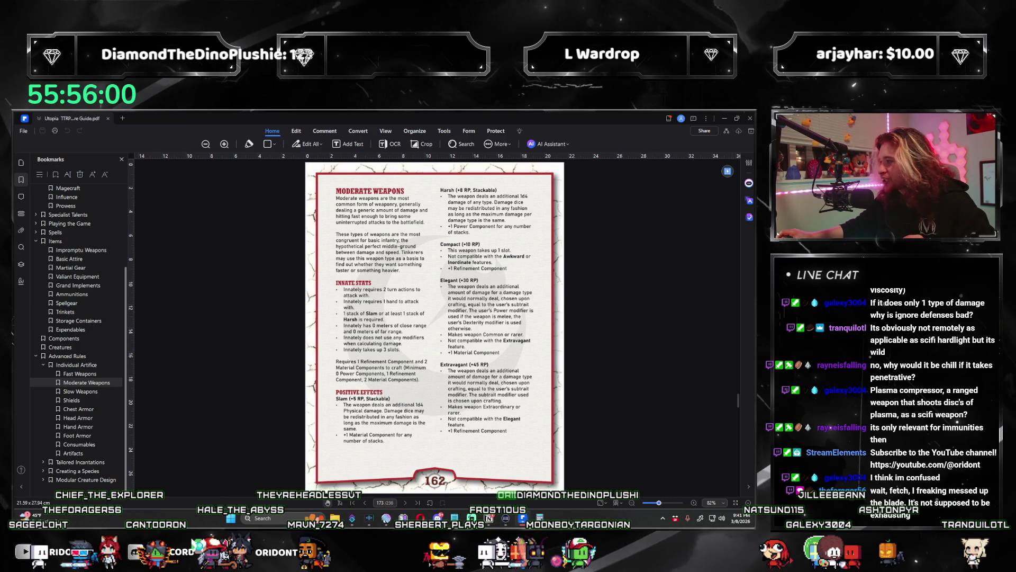
click(732, 118)
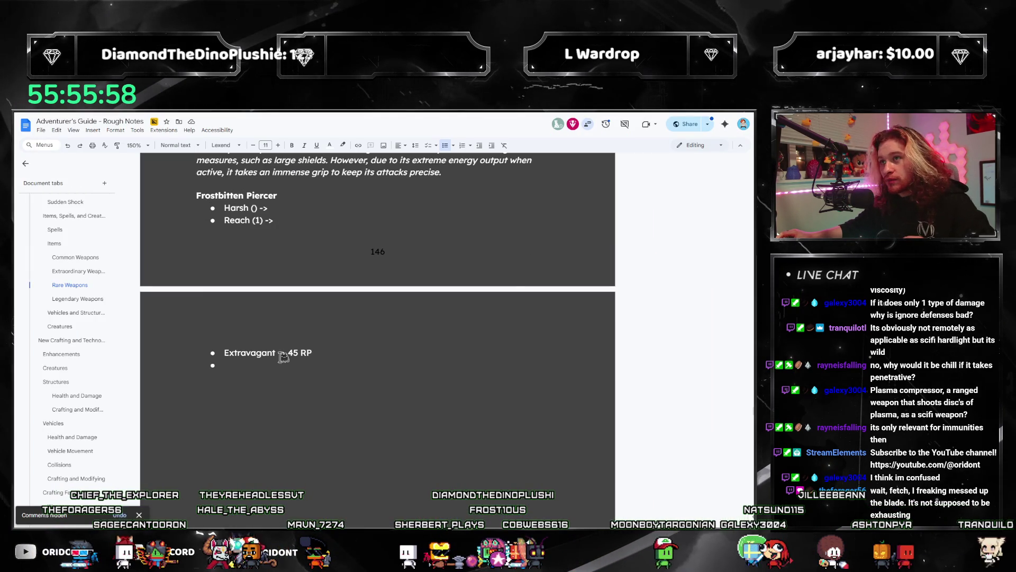
Place the cursor on the empty bullet, then bring up the guide PDF's weapon features
click(251, 365)
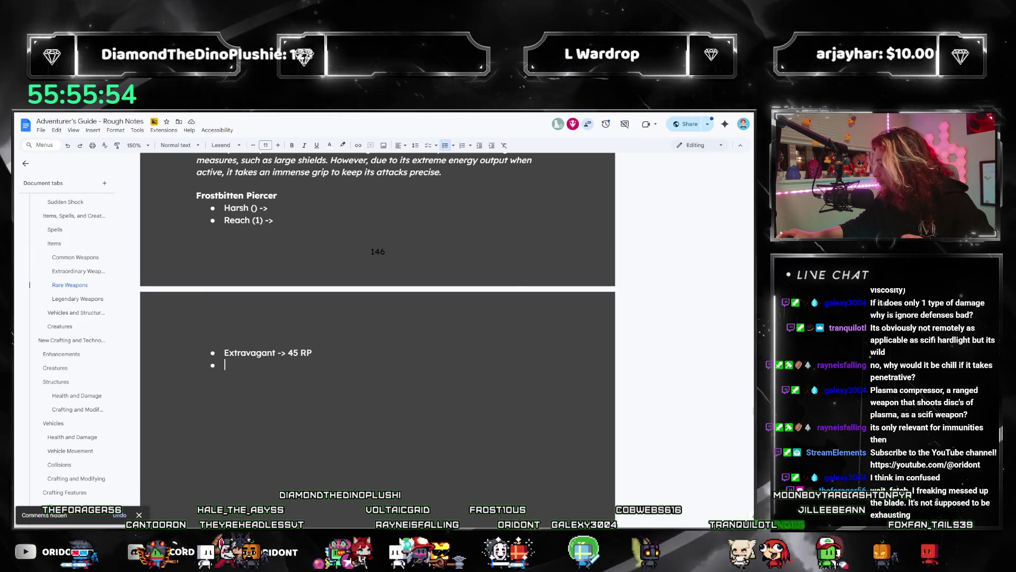
key(alt+Tab)
scroll(401, 345, down, 5)
scroll(401, 345, down, 3)
scroll(409, 344, down, 1)
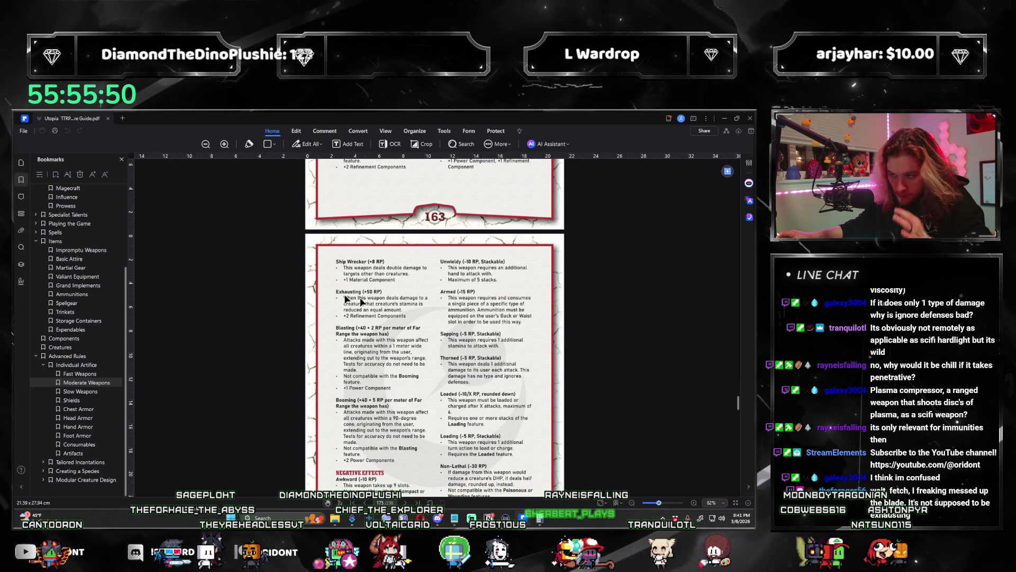
scroll(347, 298, down, 1)
scroll(514, 347, down, 1)
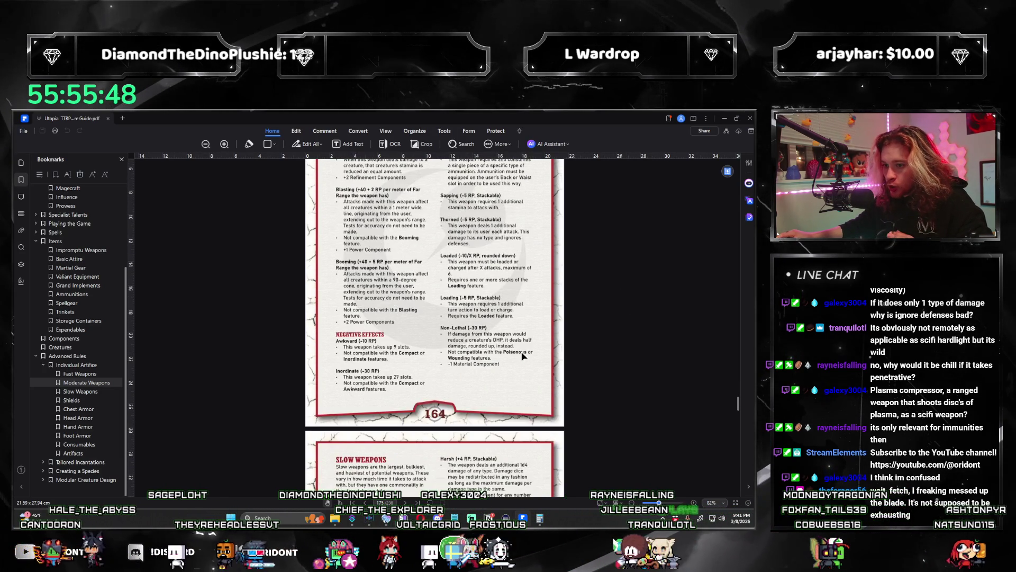
scroll(521, 347, up, 2)
scroll(526, 348, down, 1)
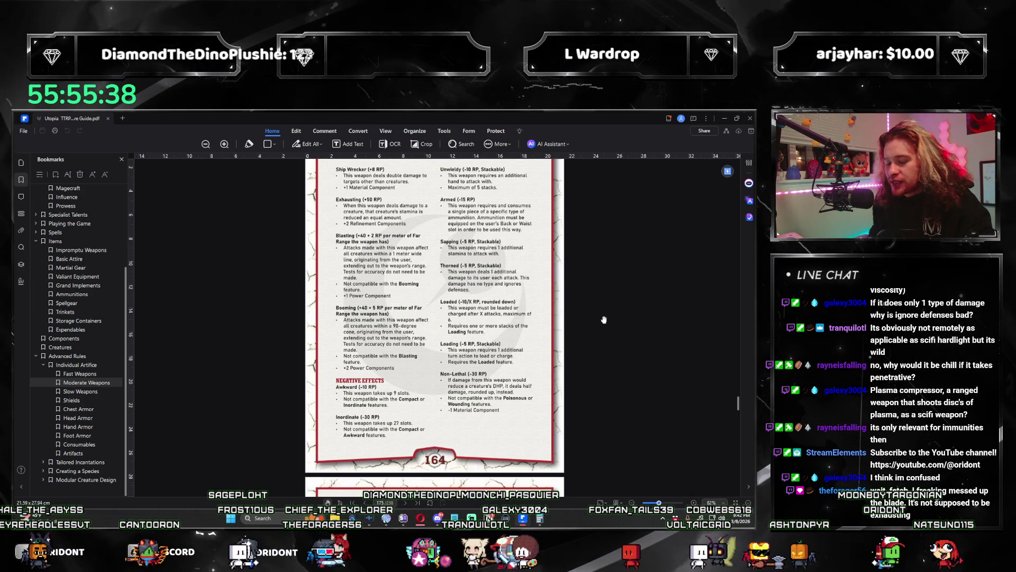
scroll(556, 310, up, 2)
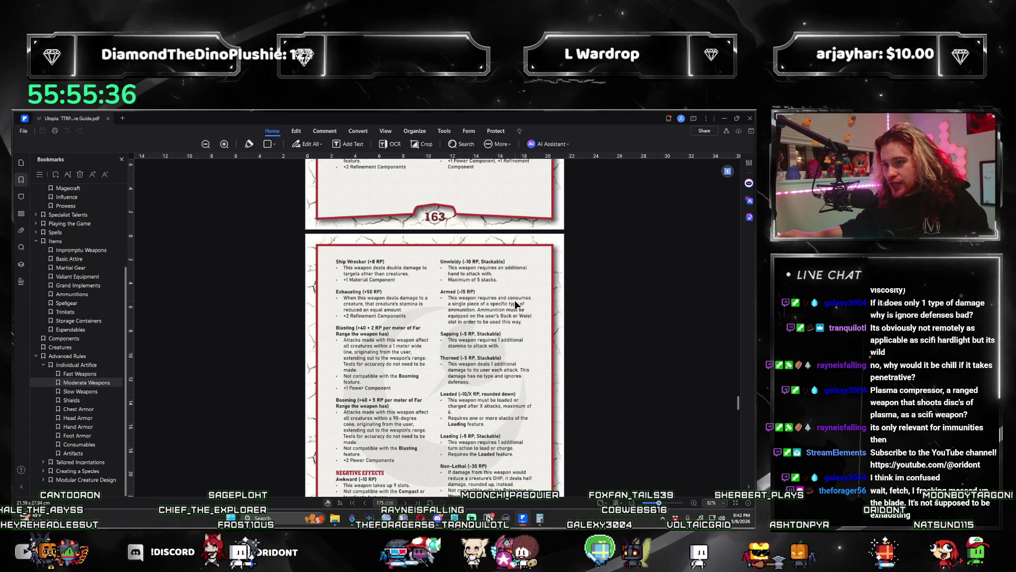
scroll(515, 305, up, 2)
scroll(514, 300, down, 2)
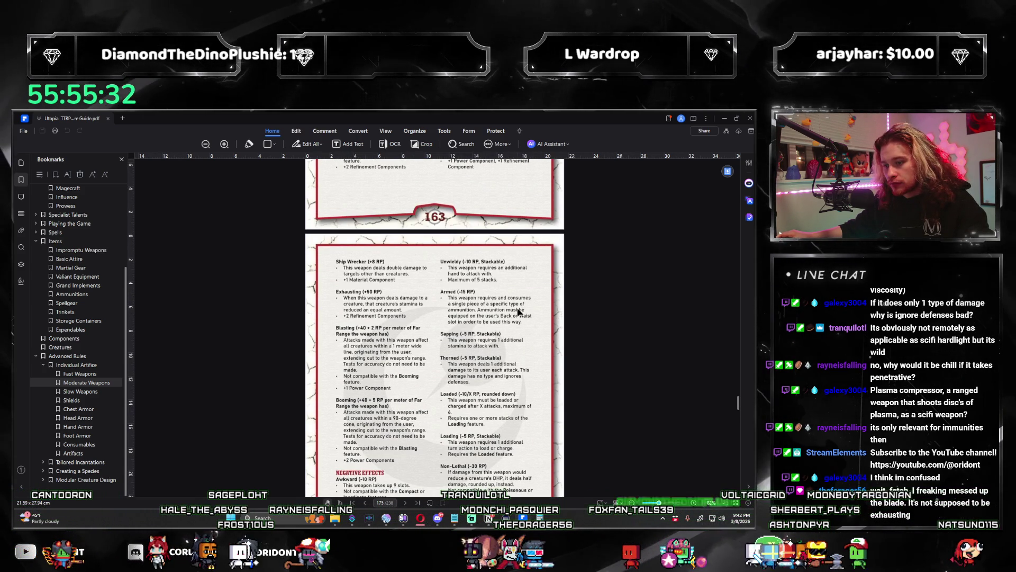
scroll(519, 312, up, 1)
scroll(518, 312, up, 4)
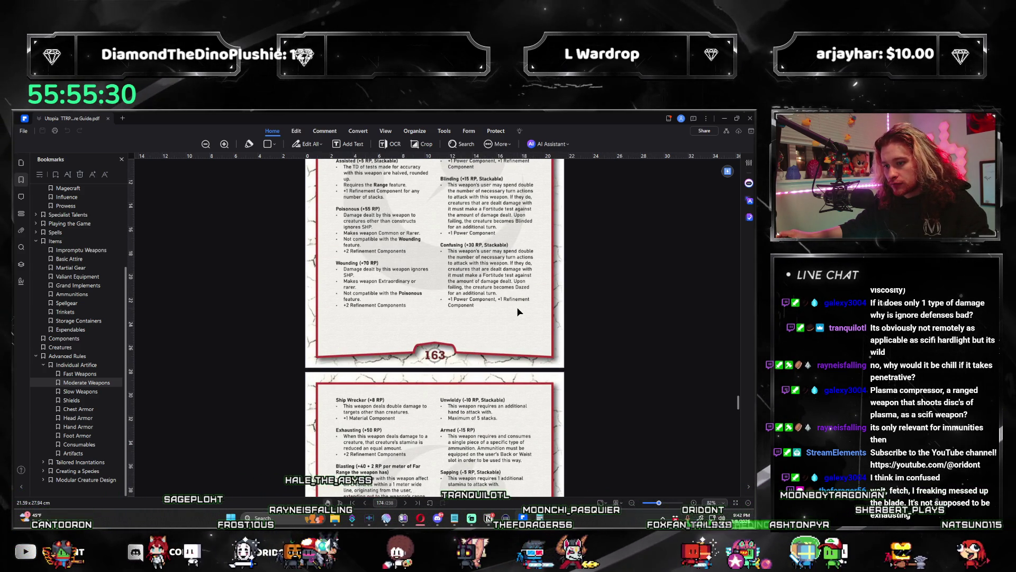
scroll(517, 312, down, 3)
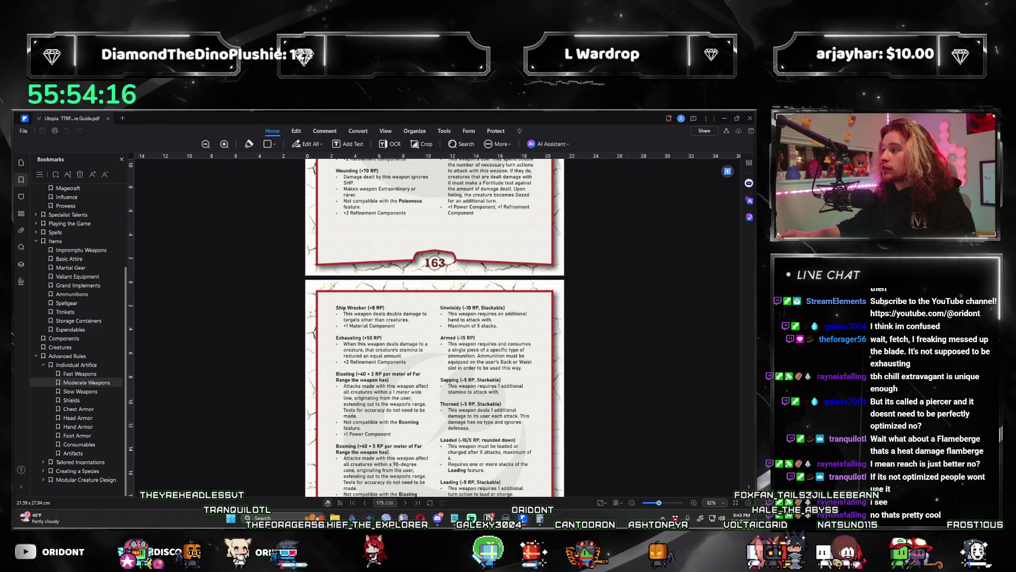
key(super+d)
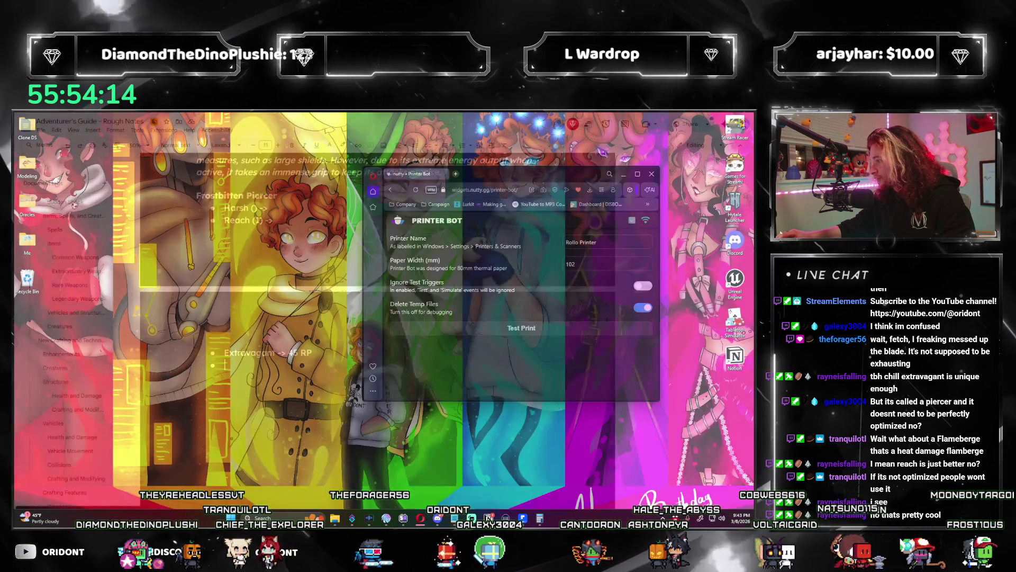
Overtype the Reach (1) bullet as Range [1], then return to the rulebook PDF
key(super+d)
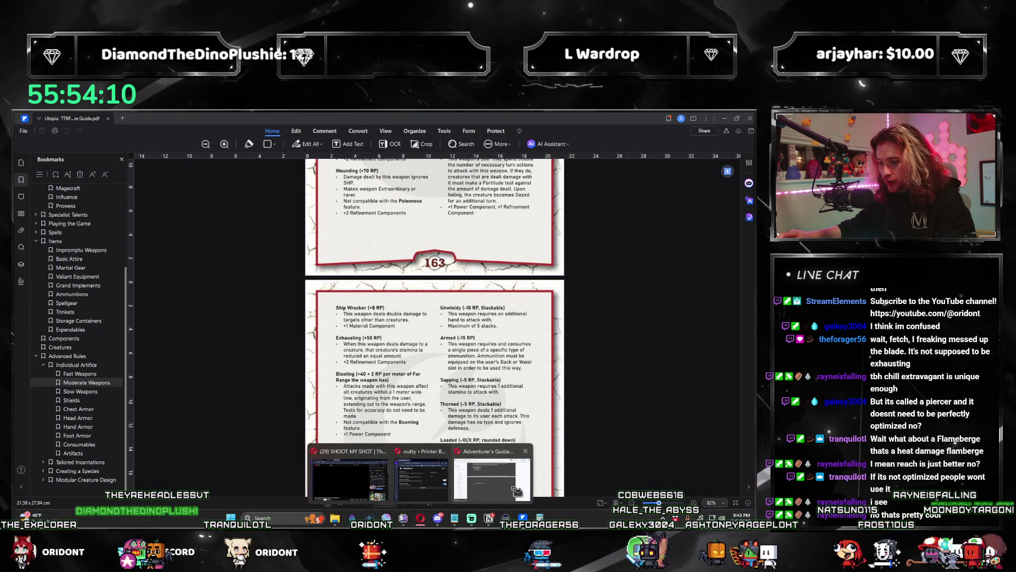
click(454, 456)
text(Blasting)
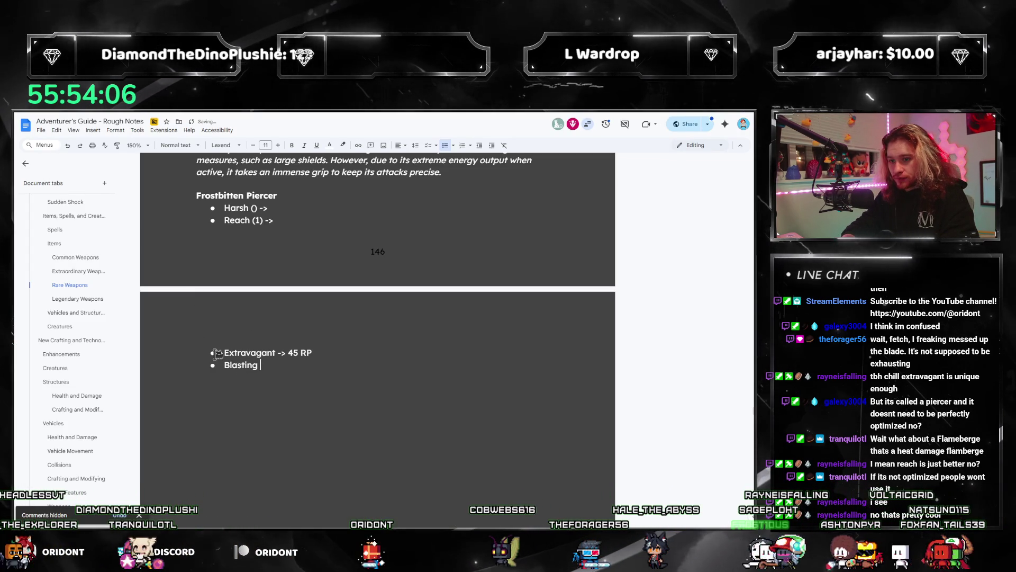
text(-> )
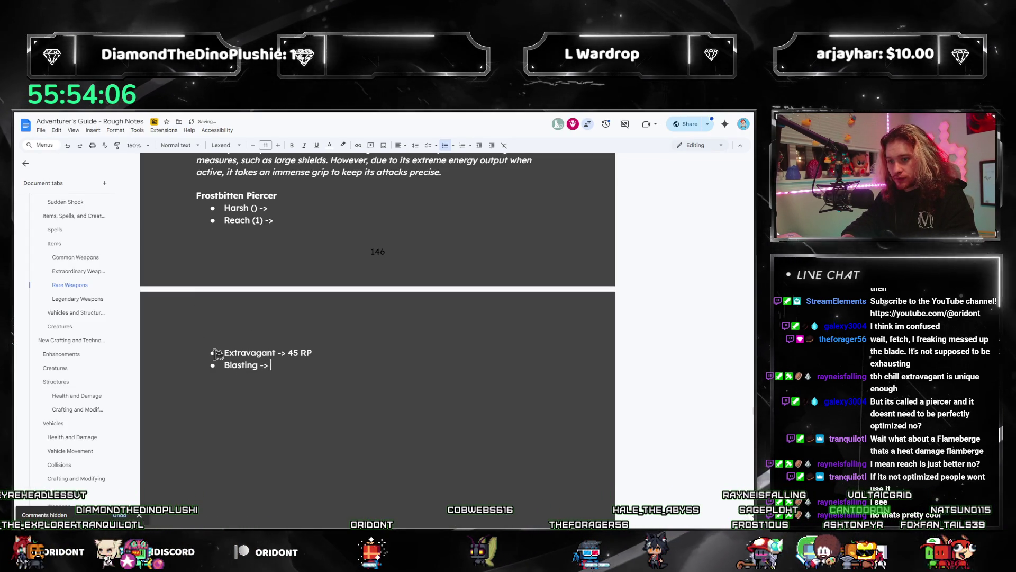
text(42)
key(Up)
key(Up)
key(Up)
key(Down)
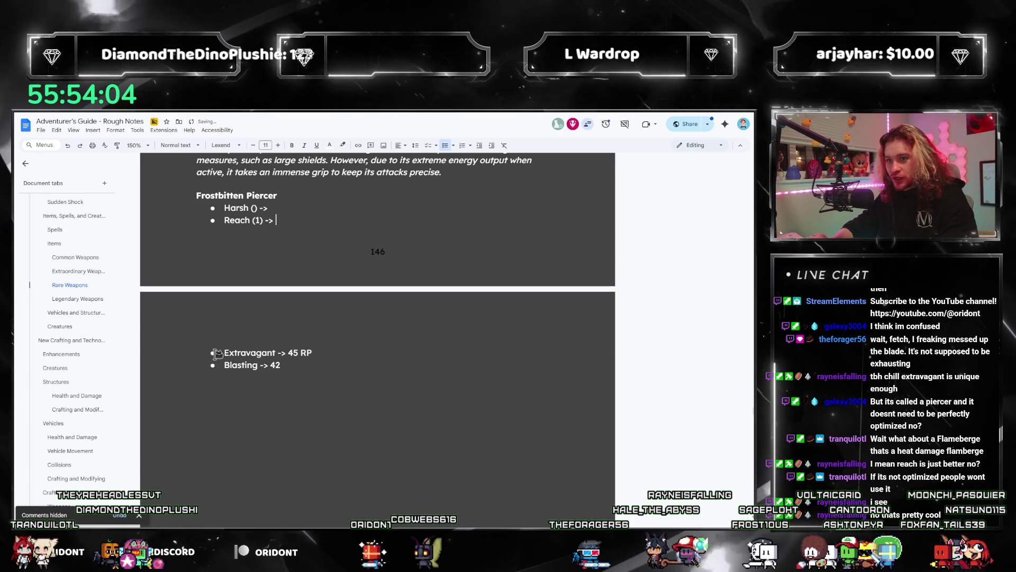
key(Home)
key(ctrl+shift+Right)
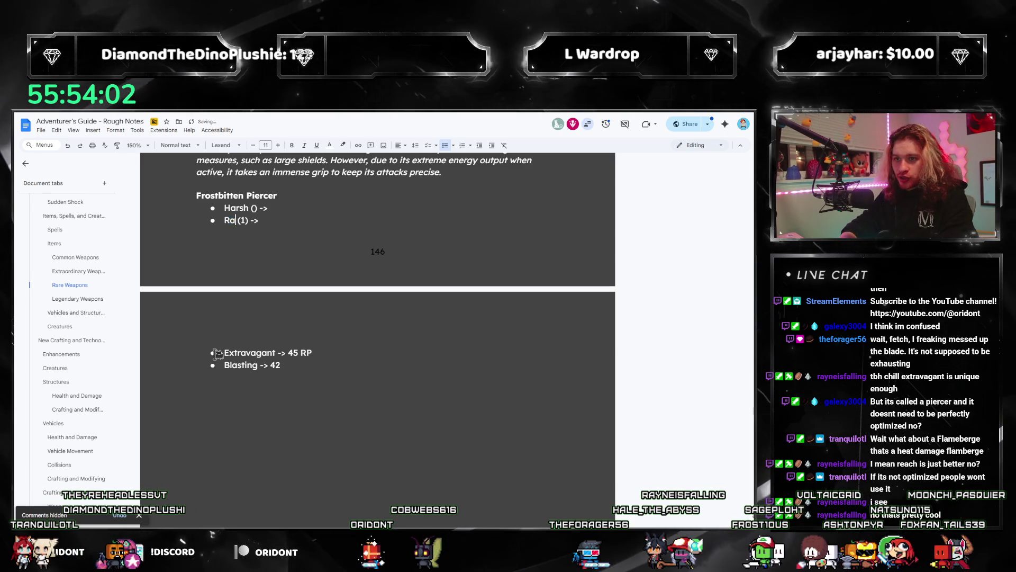
key(Right)
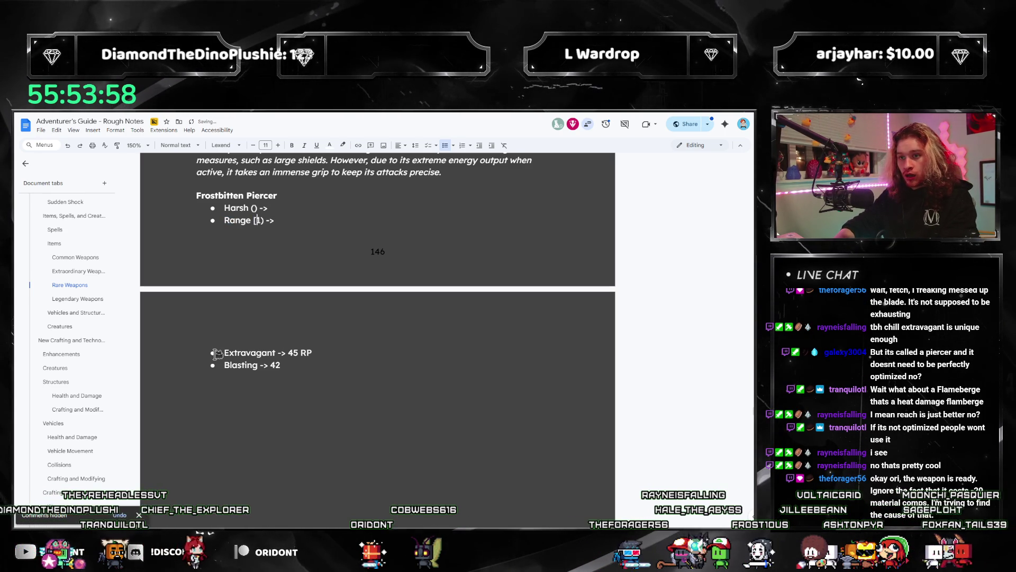
key(End)
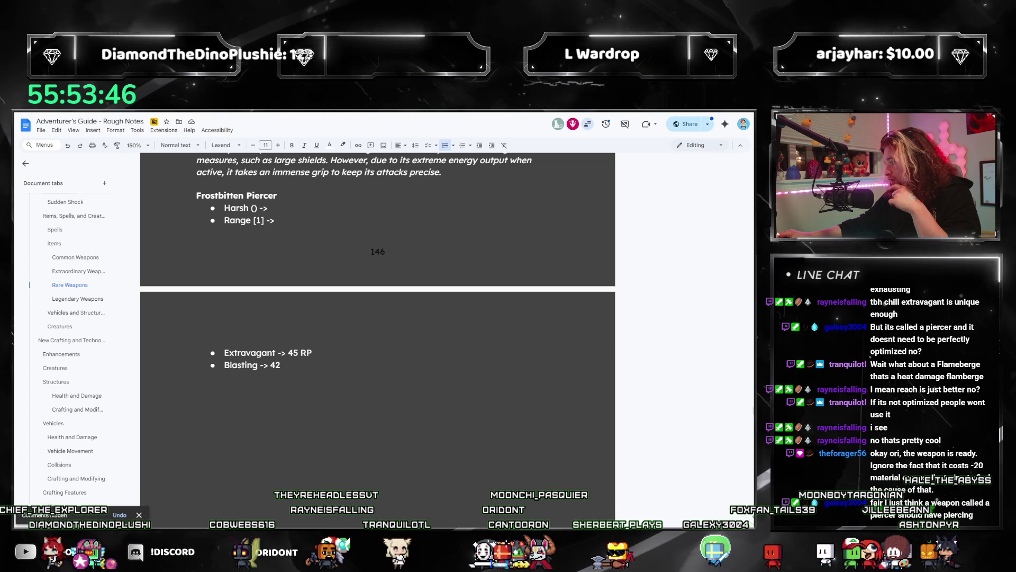
key(alt+Tab)
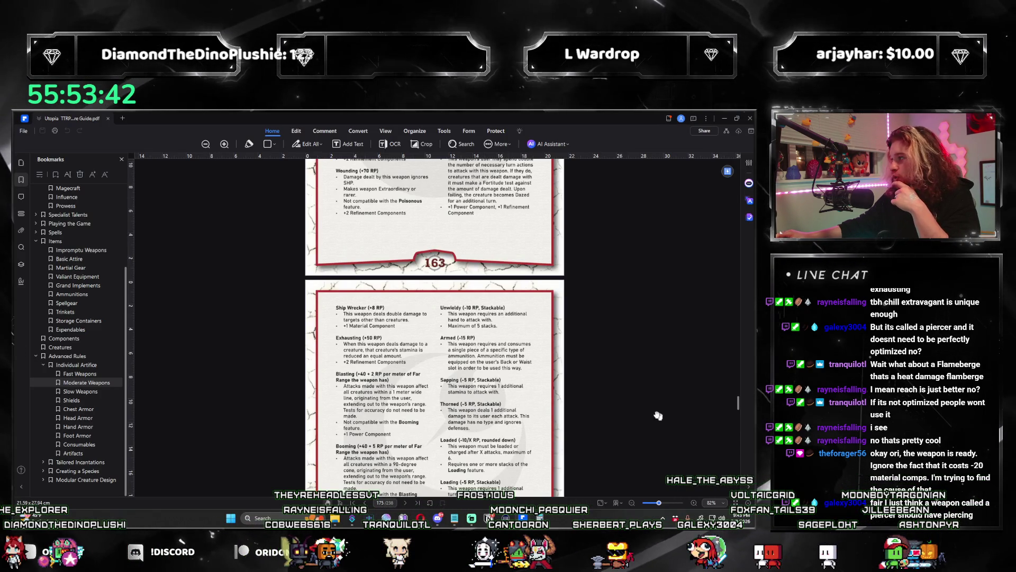
scroll(482, 386, down, 2)
scroll(483, 386, down, 1)
scroll(480, 425, up, 5)
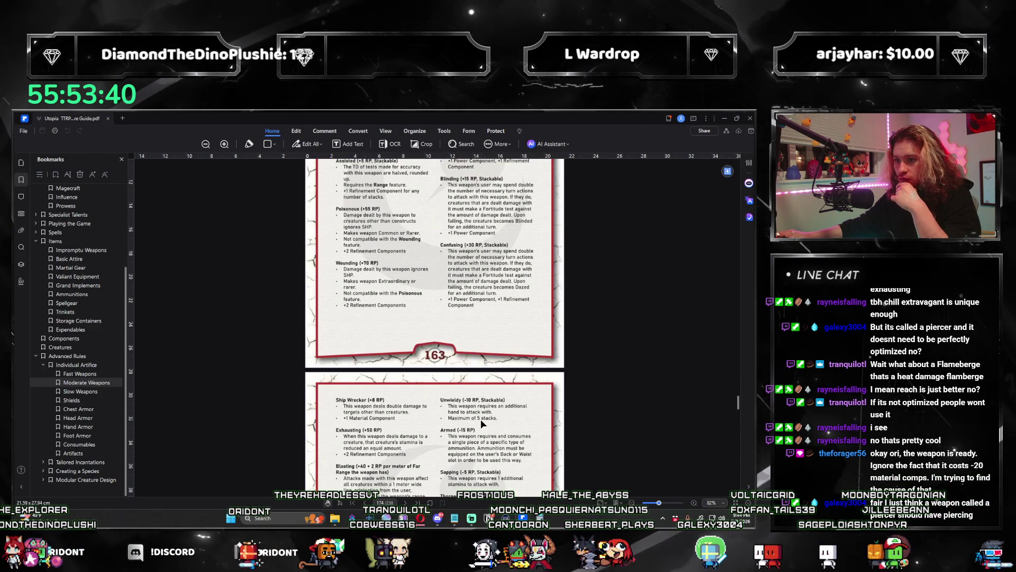
scroll(481, 423, up, 1)
scroll(481, 424, down, 1)
scroll(481, 423, down, 1)
scroll(482, 423, up, 2)
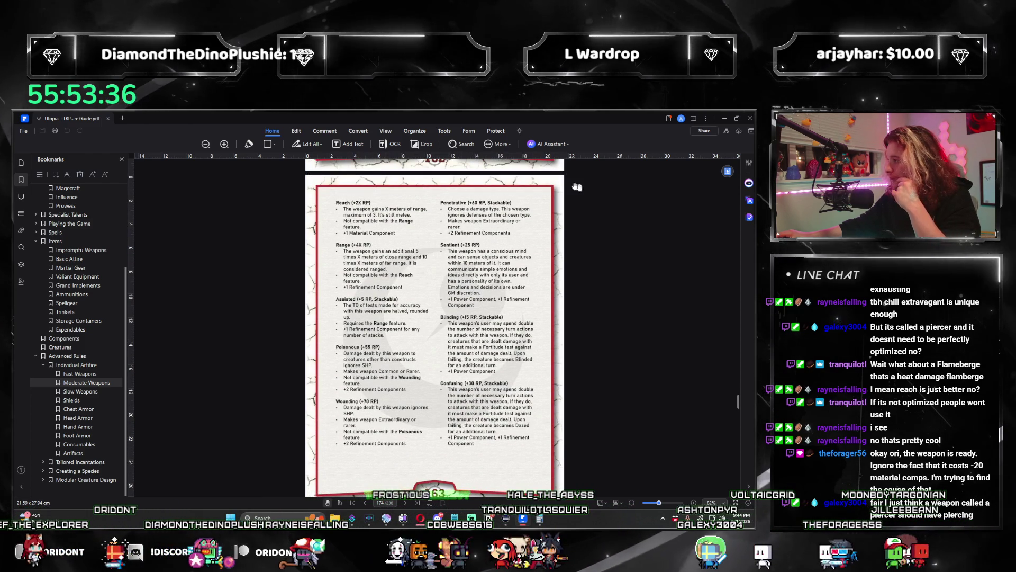
scroll(515, 360, up, 2)
scroll(508, 389, up, 4)
scroll(508, 390, down, 4)
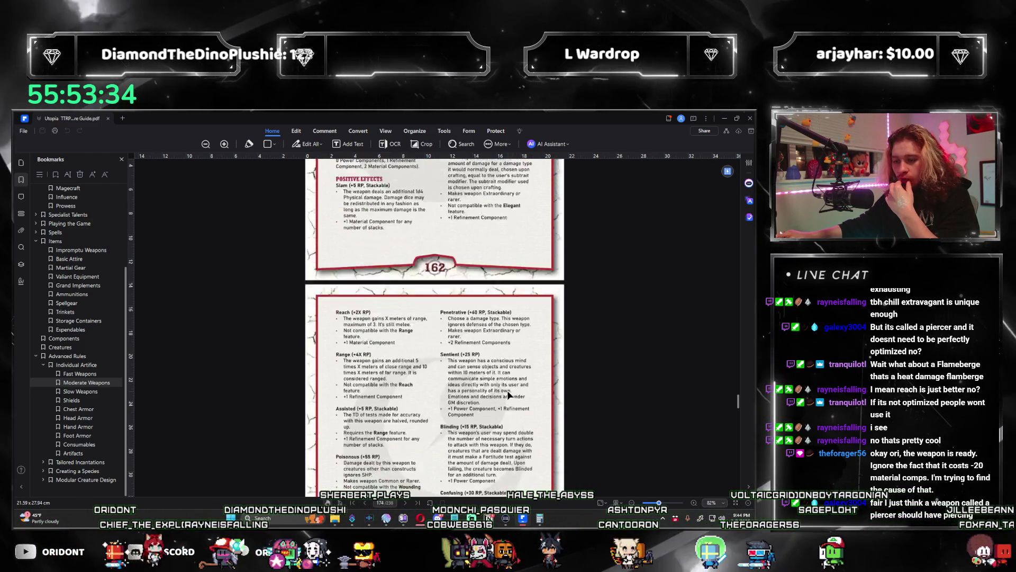
scroll(509, 390, up, 1)
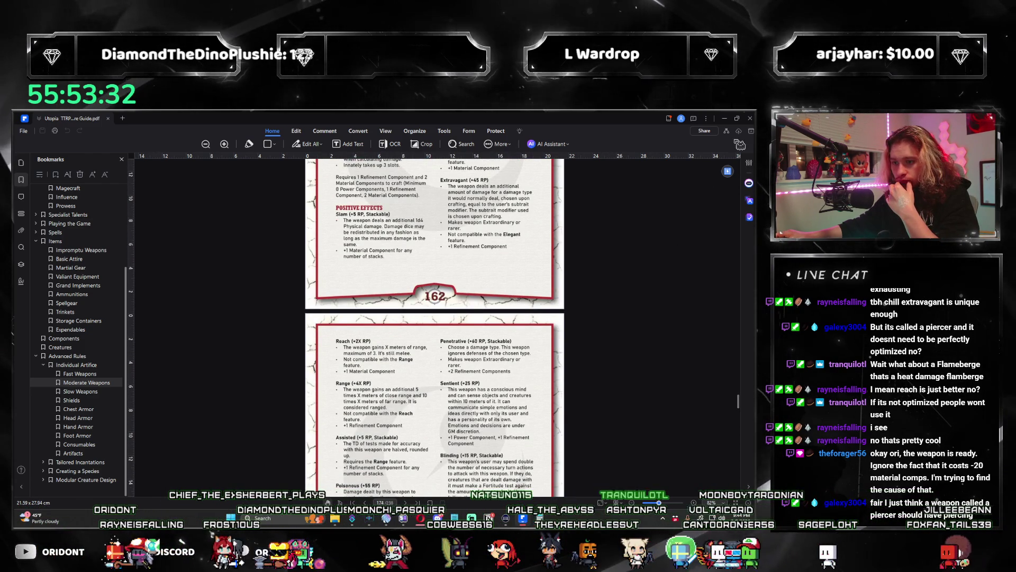
key(alt+Tab)
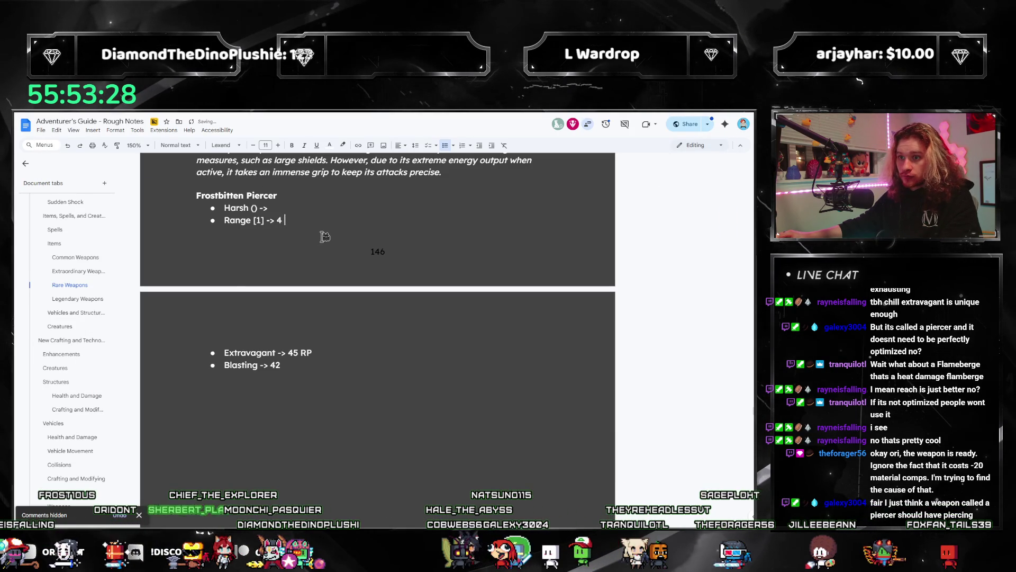
Mark Blasting's 42 as RP with a new bullet below, then return to the PDF
click(332, 368)
text(RP)
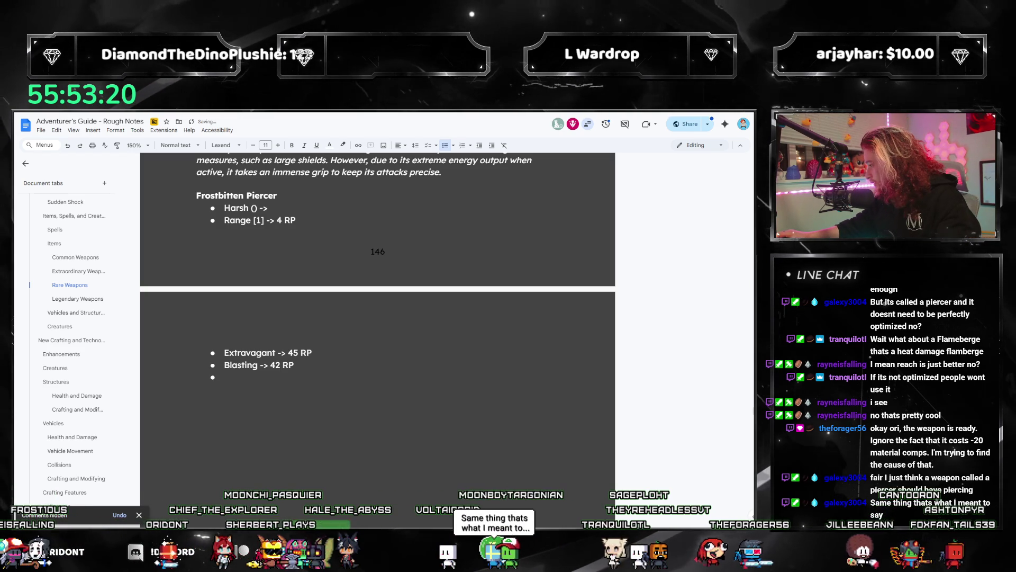
key(alt+Tab)
scroll(522, 389, down, 5)
scroll(522, 389, down, 3)
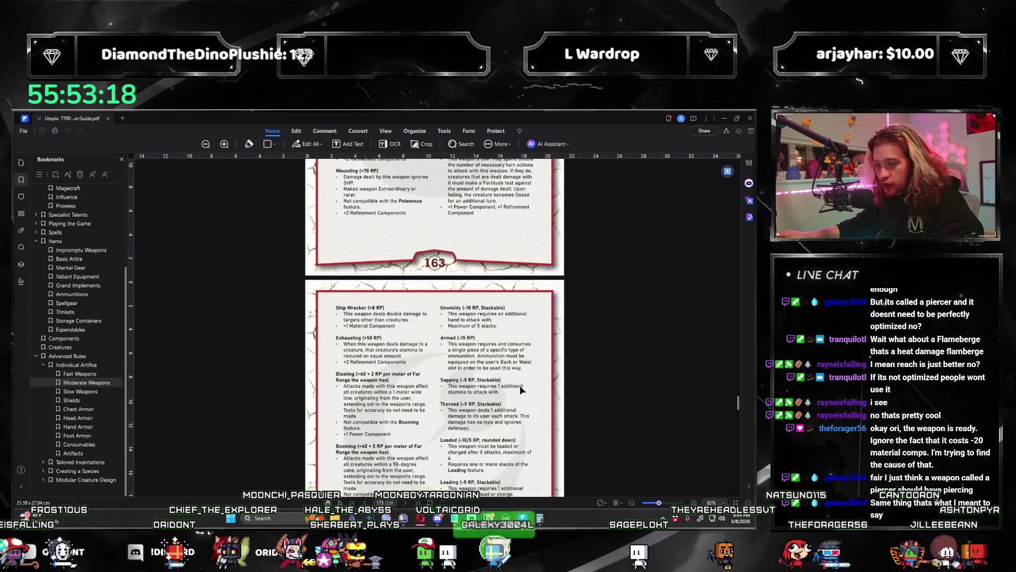
scroll(522, 389, down, 2)
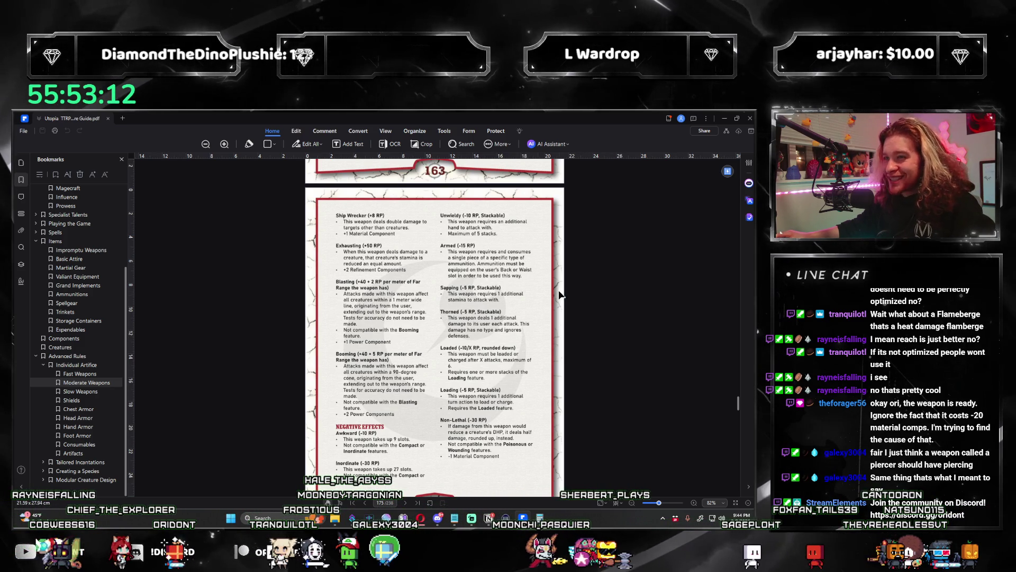
scroll(537, 358, down, 1)
scroll(538, 358, up, 1)
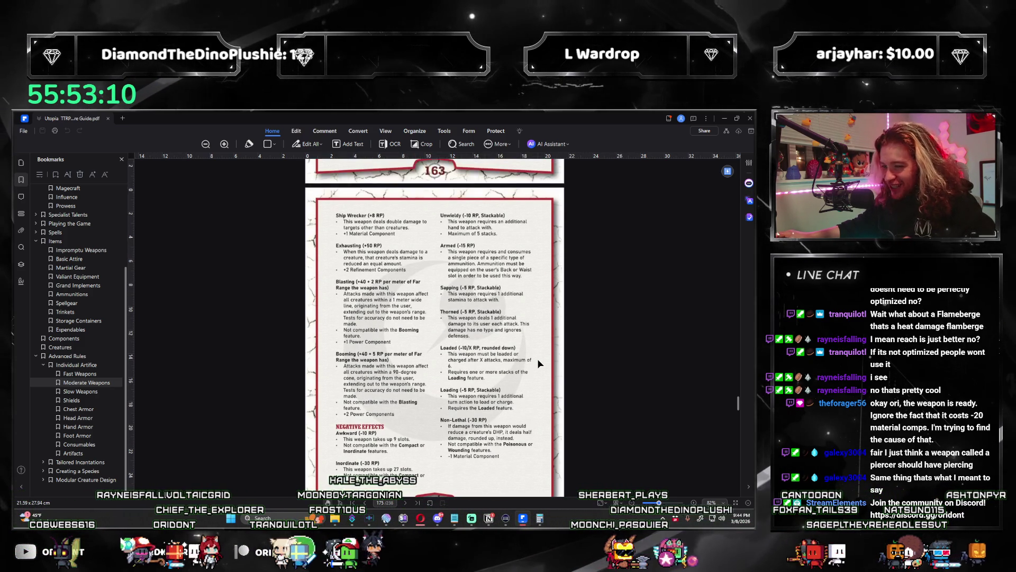
scroll(537, 358, down, 1)
scroll(538, 358, up, 1)
scroll(539, 356, down, 1)
scroll(539, 357, up, 1)
scroll(539, 357, down, 1)
scroll(538, 356, up, 1)
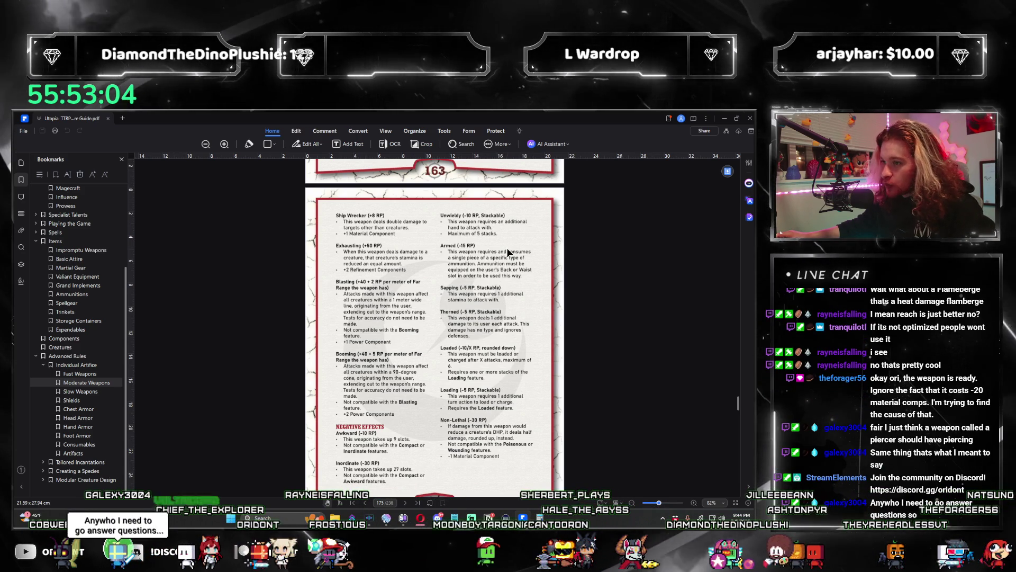
Return from page 163 of the PDF to the rough notes document
mouse_move(491, 518)
click(492, 489)
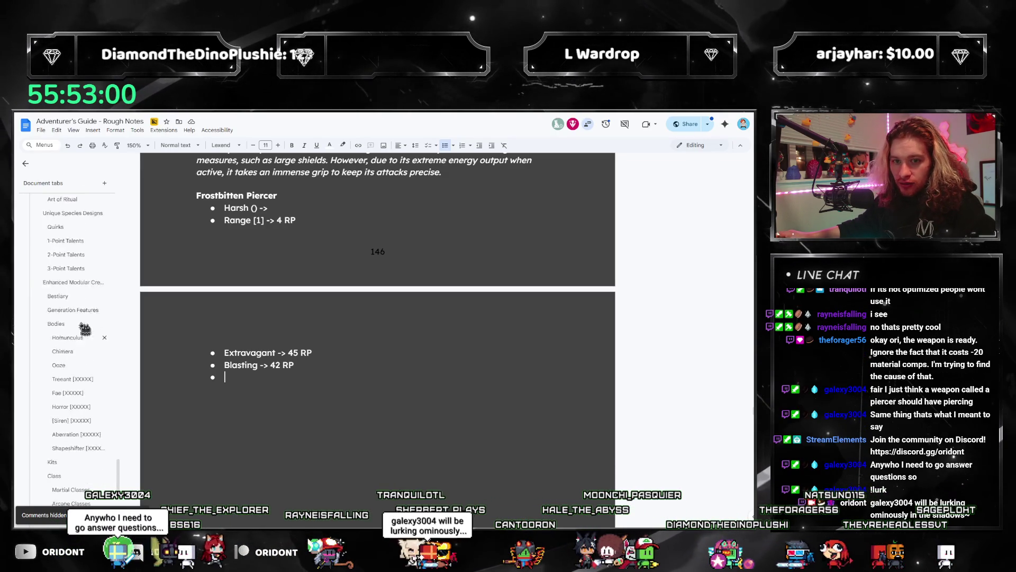
scroll(68, 365, up, 5)
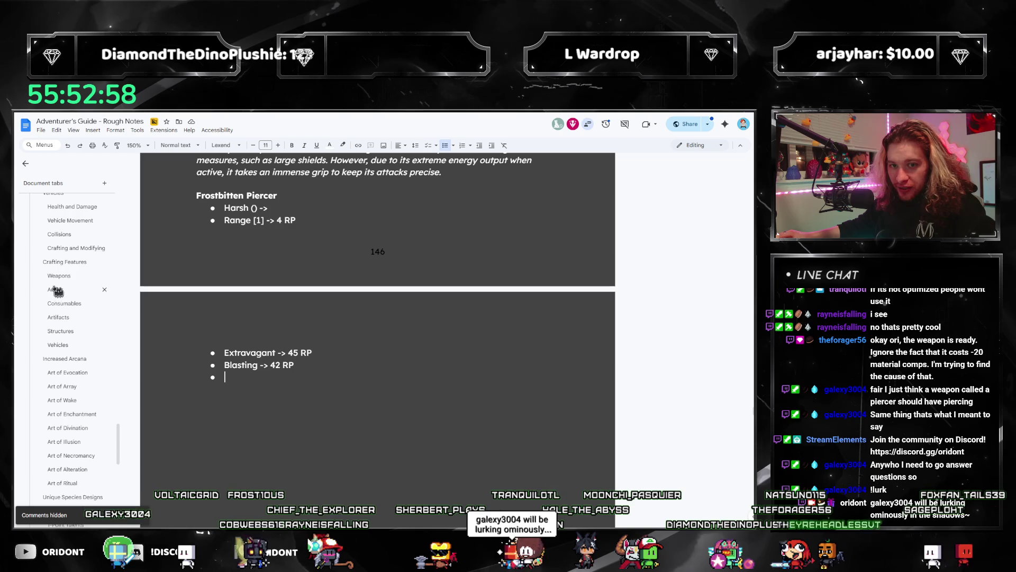
click(59, 278)
scroll(239, 335, down, 3)
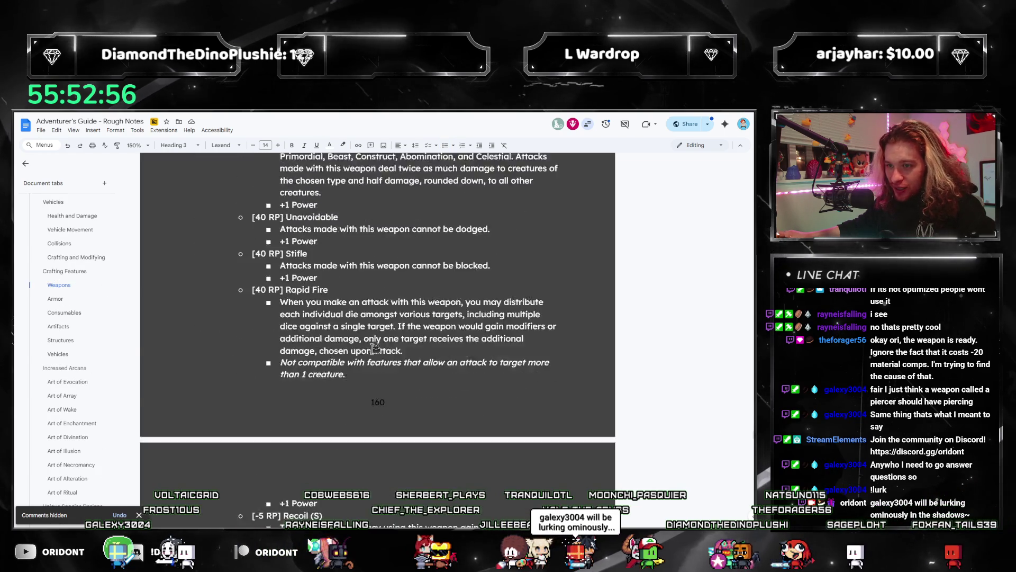
scroll(318, 345, down, 5)
scroll(388, 354, down, 2)
scroll(388, 355, down, 1)
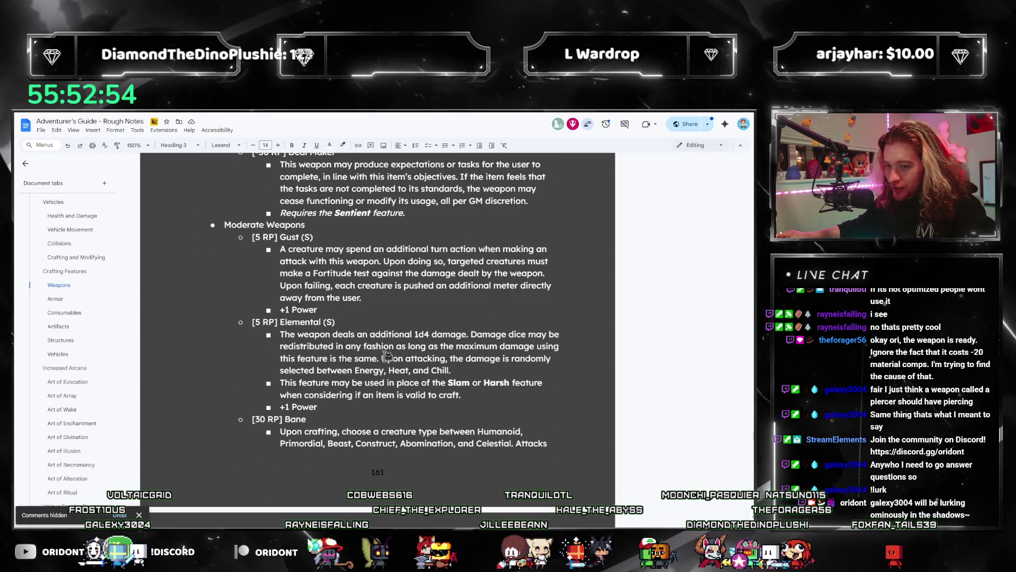
scroll(394, 350, down, 3)
scroll(398, 343, down, 3)
scroll(399, 343, down, 3)
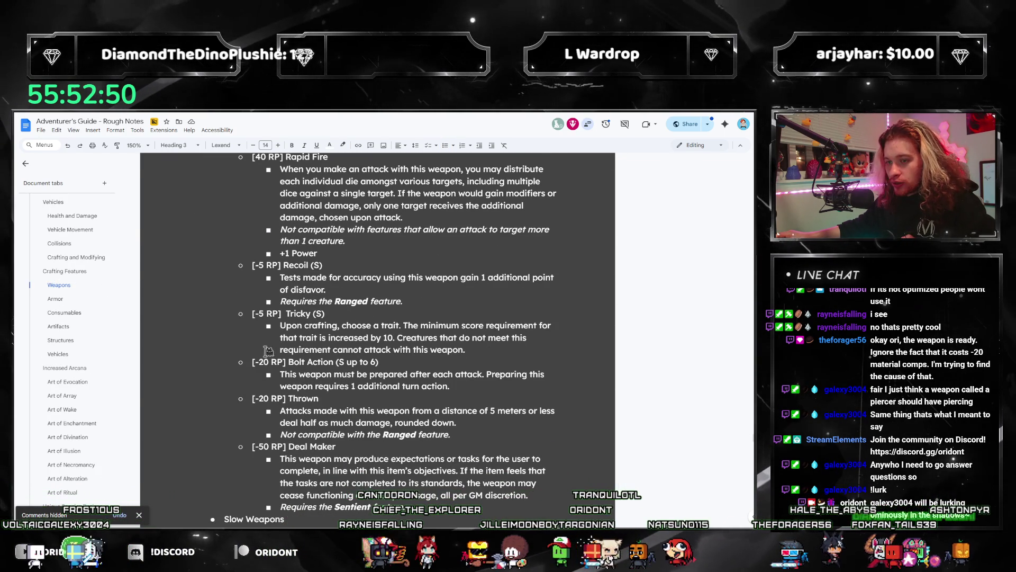
scroll(303, 365, down, 1)
scroll(334, 389, down, 1)
scroll(365, 419, up, 1)
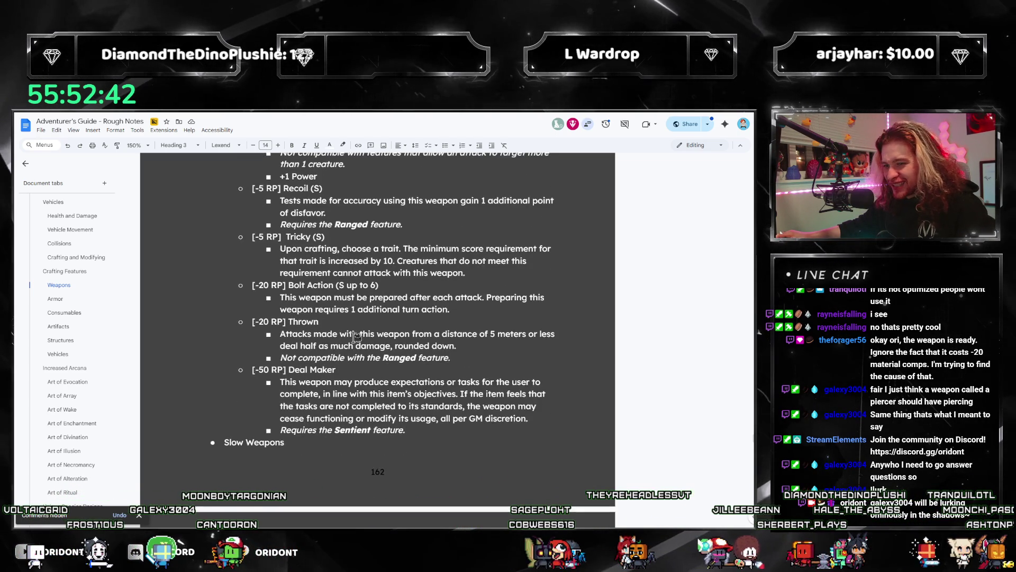
scroll(349, 346, up, 2)
scroll(86, 302, up, 3)
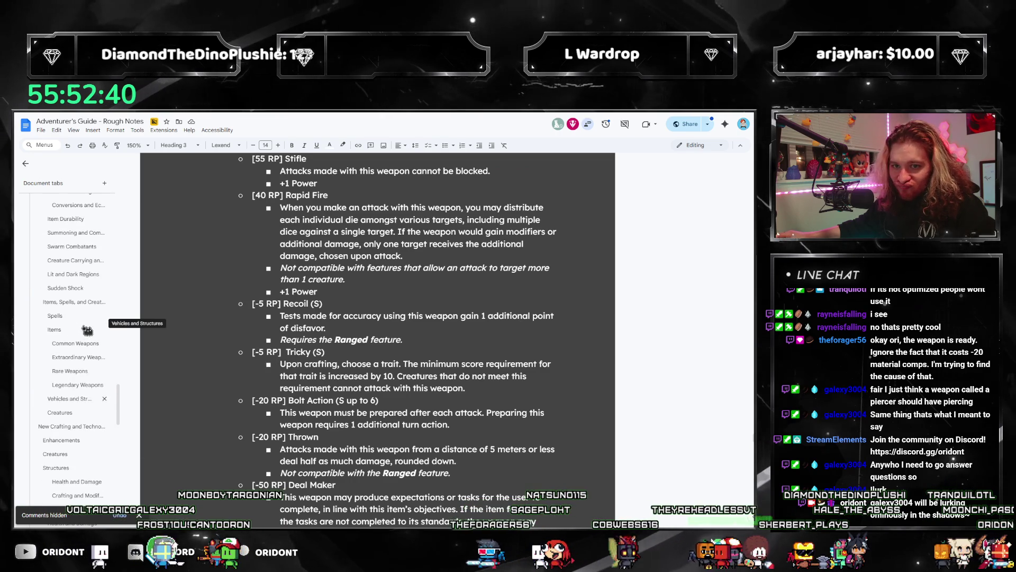
click(61, 389)
scroll(527, 363, up, 3)
scroll(484, 376, up, 3)
scroll(400, 340, up, 2)
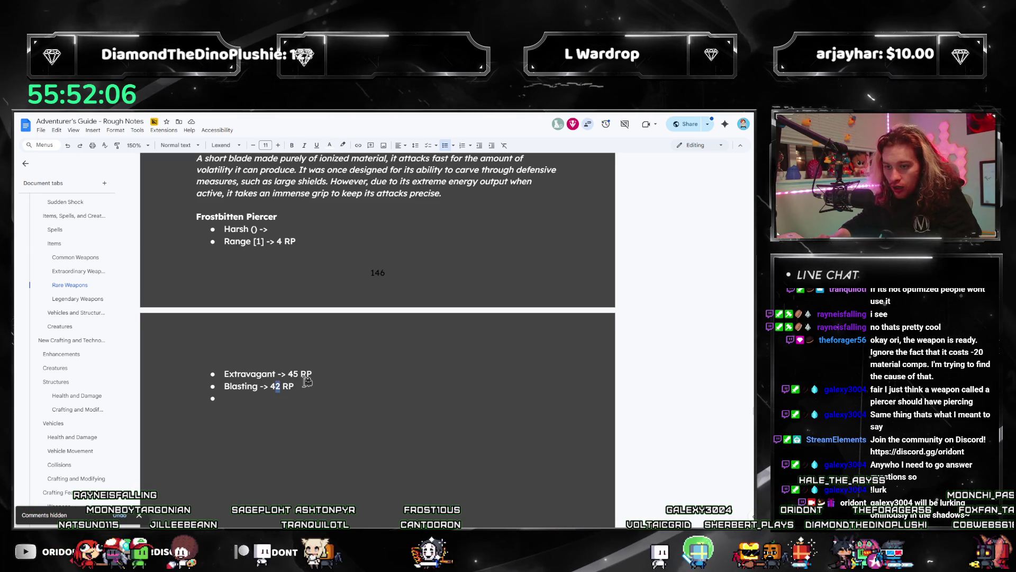
text(4)
Replace Blasting's old digit so its cost reads 44 RP
key(Delete)
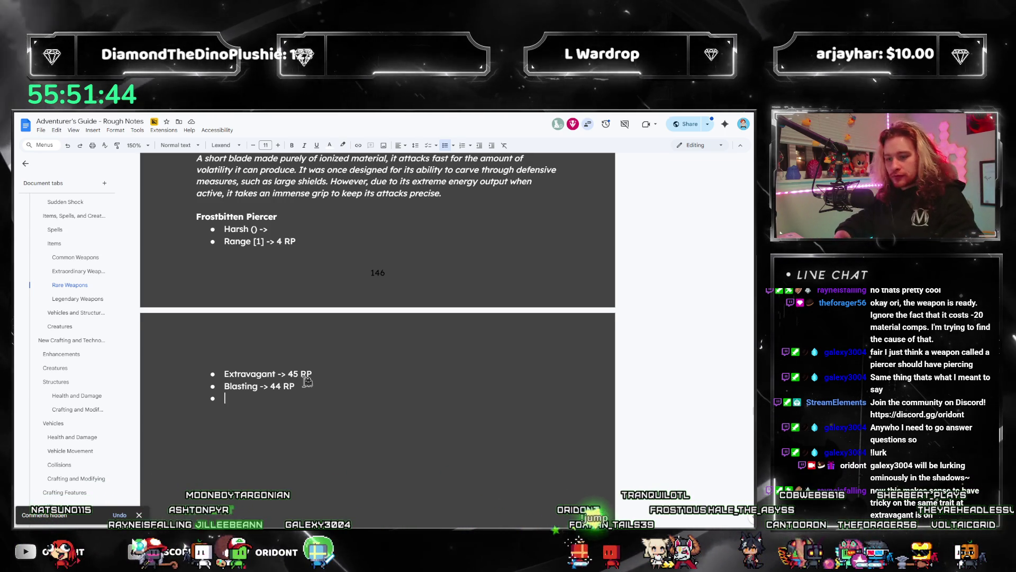
text(Tricky ->)
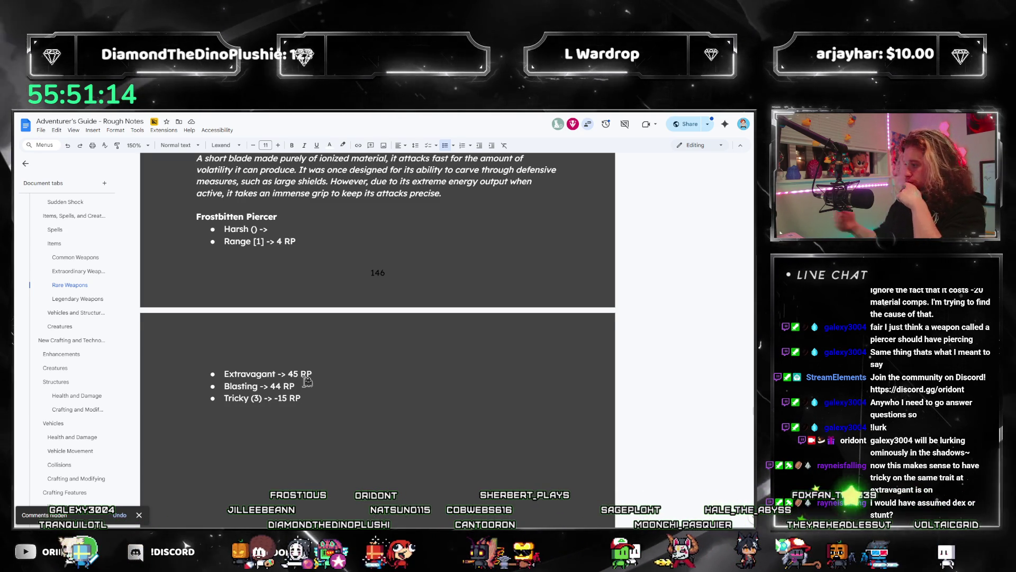
Switch to the rulebook PDF showing page 163's weapon effect costs
key(alt+Tab)
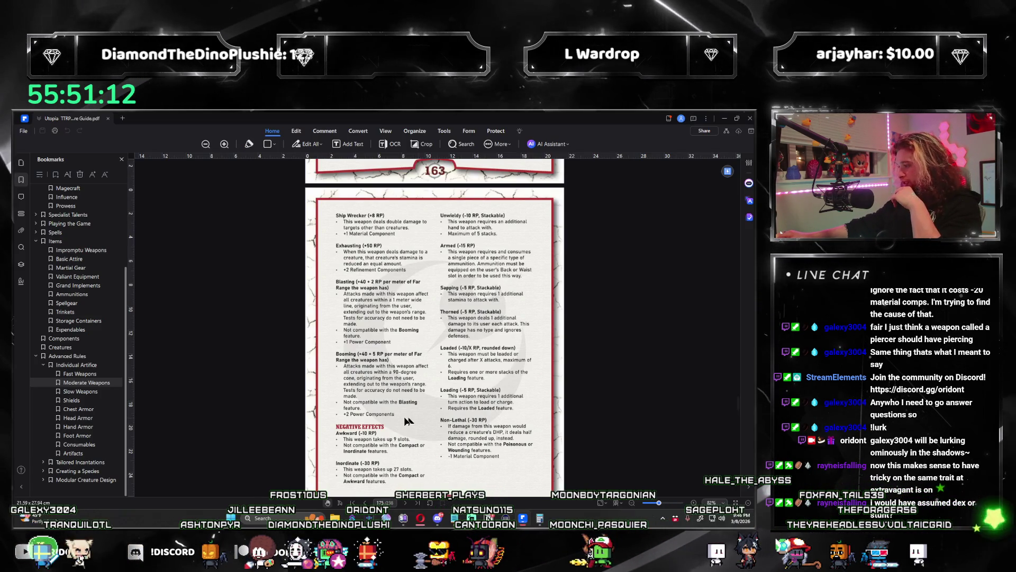
scroll(406, 422, down, 2)
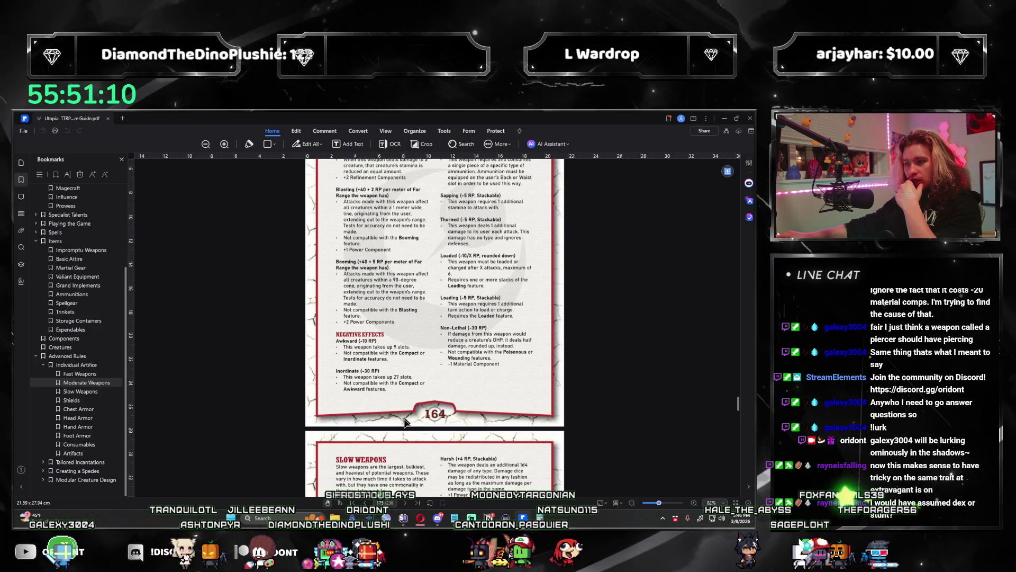
scroll(405, 425, up, 2)
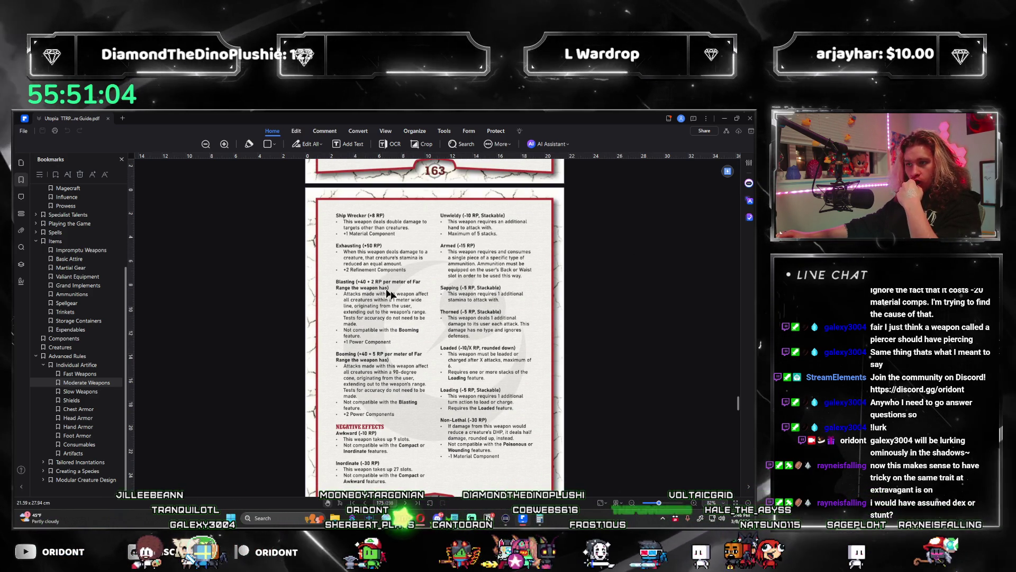
scroll(389, 293, down, 3)
scroll(357, 351, up, 3)
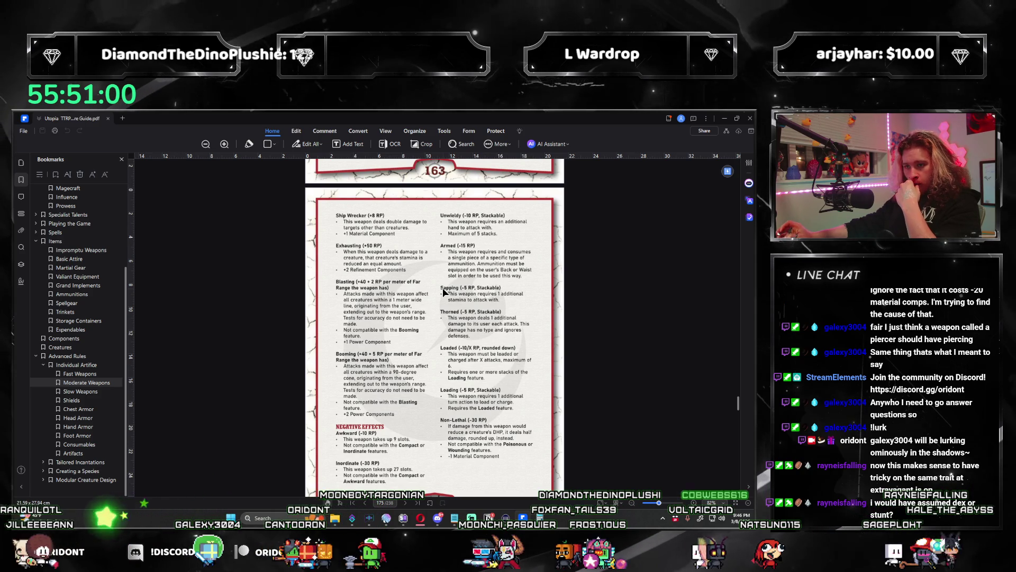
scroll(452, 434, down, 3)
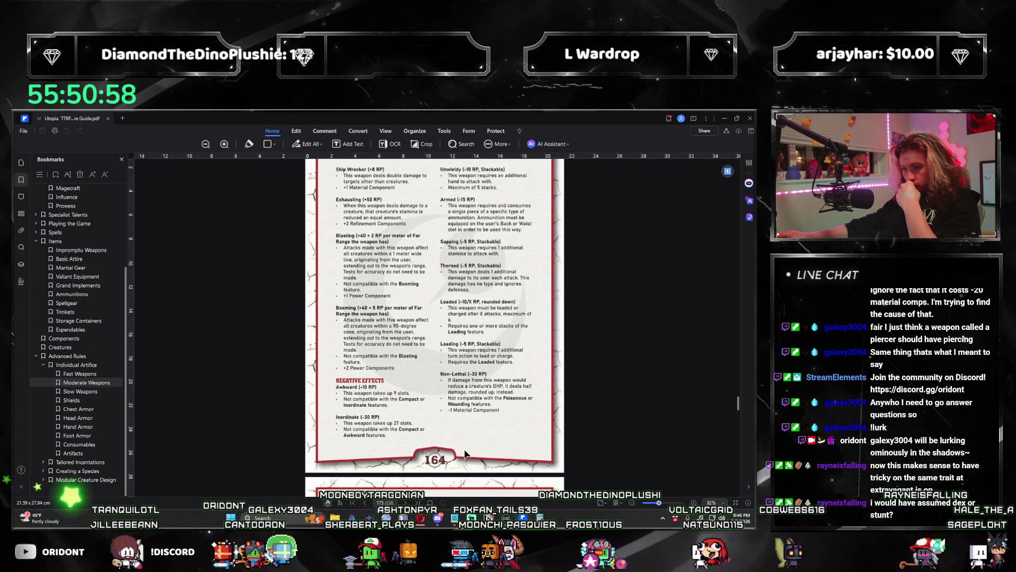
scroll(472, 433, up, 3)
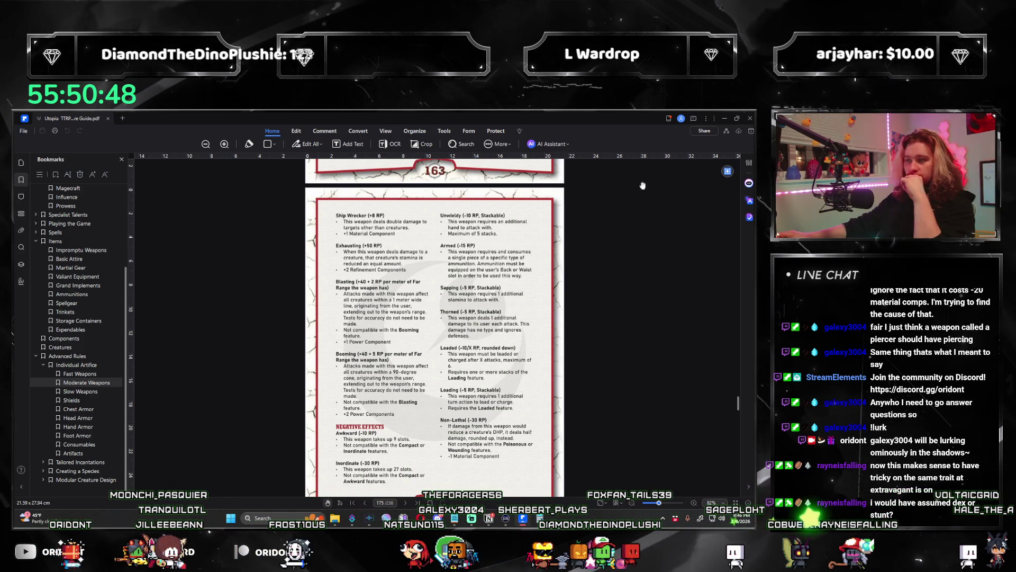
Undo a stray bullet so the list ends at Tricky (3) -> -15 RP, then open the calculator
click(732, 118)
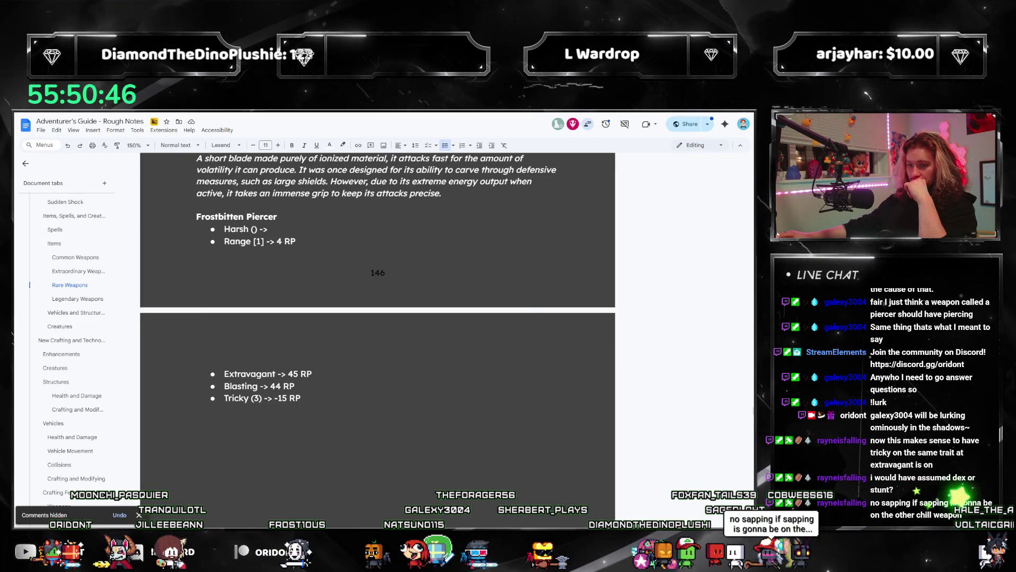
key(alt+Tab)
key(alt+Tab)
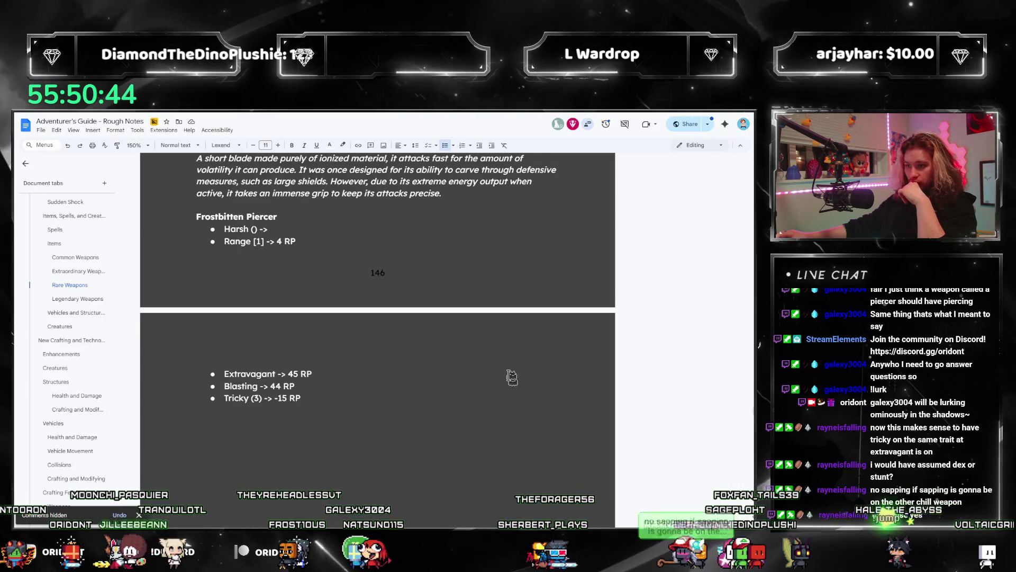
click(346, 399)
key(Return)
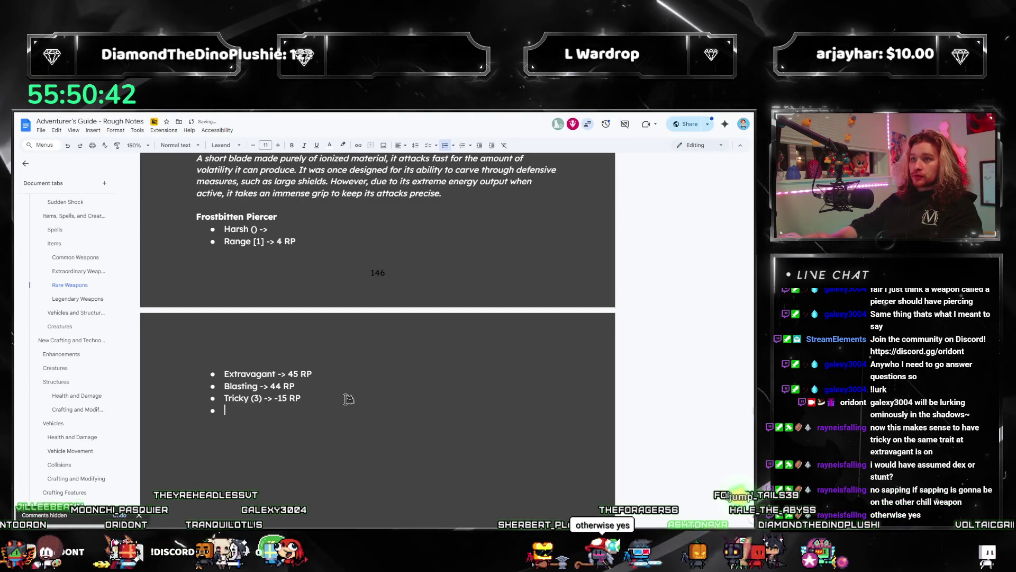
key(BackSpace)
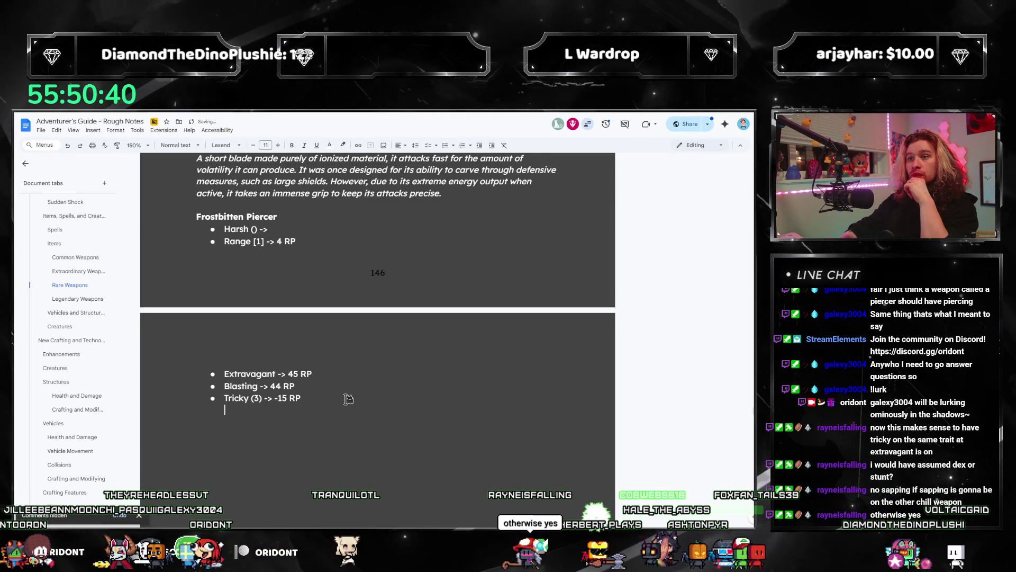
key(BackSpace)
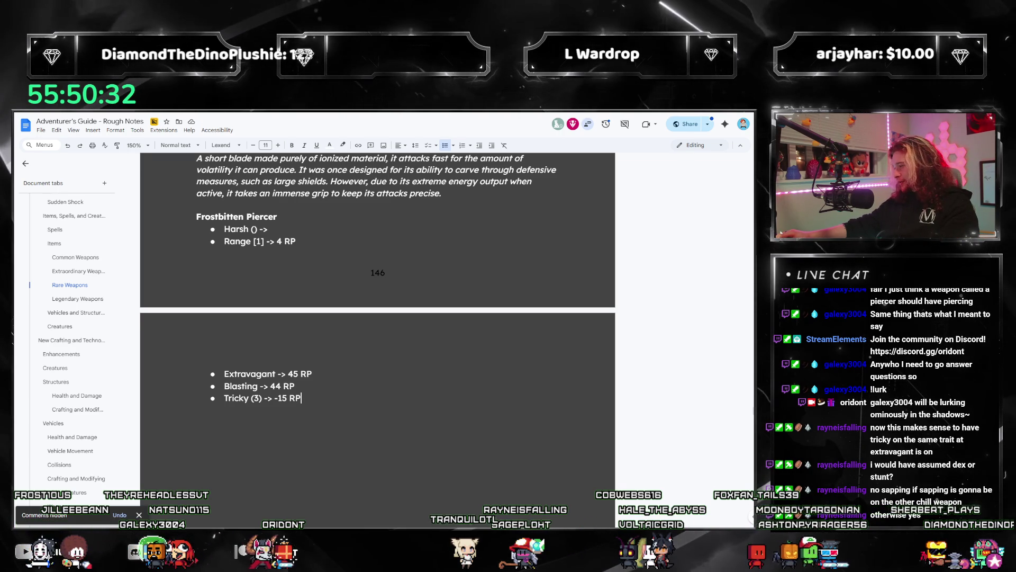
key(XF86Calculator)
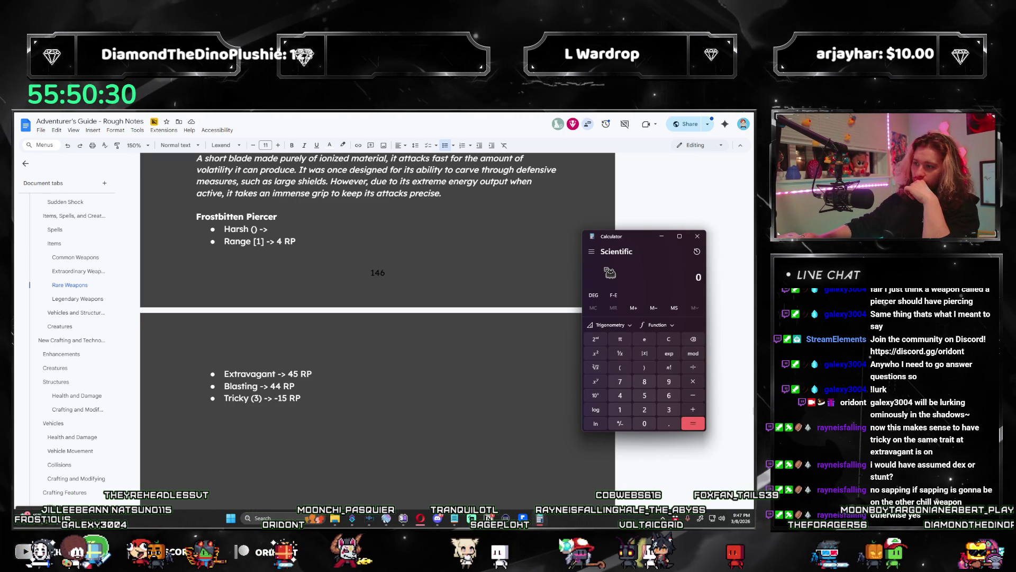
text(44)
Total 45 + 44, subtract 15 and 110 to reach 32, then check the PDF's Moderate Weapons page
key(Return)
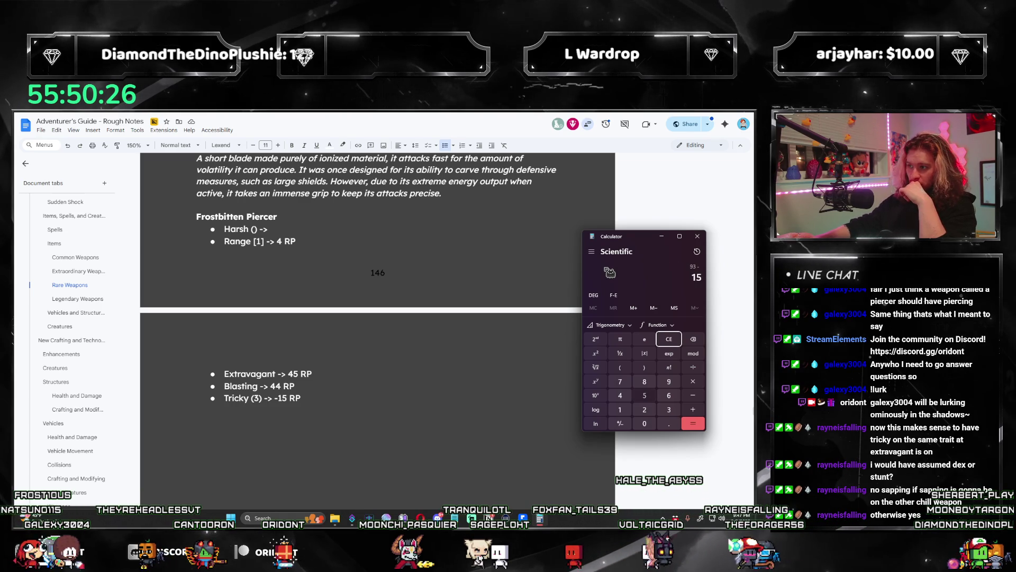
text(- 110)
key(Return)
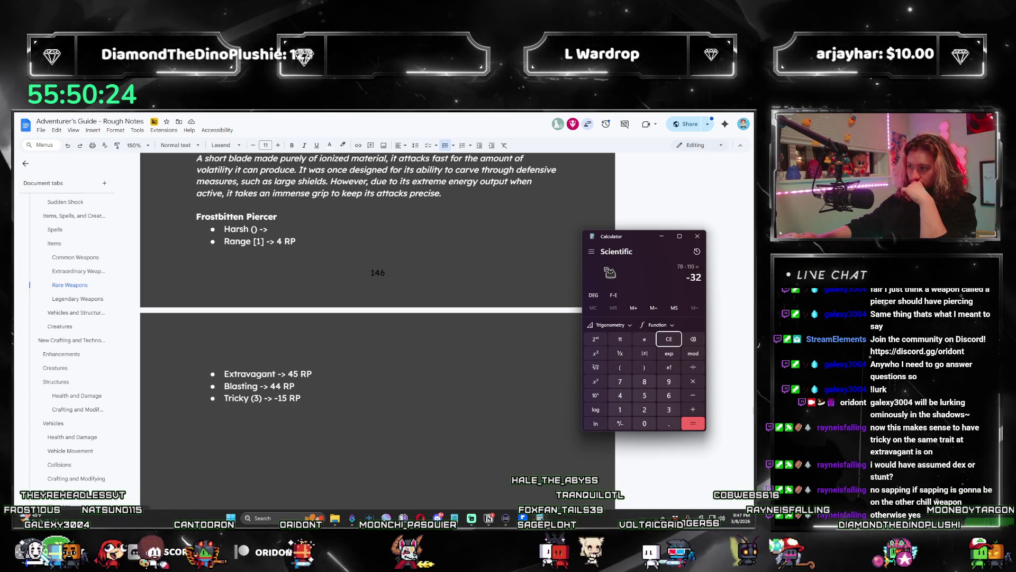
text(32)
key(Return)
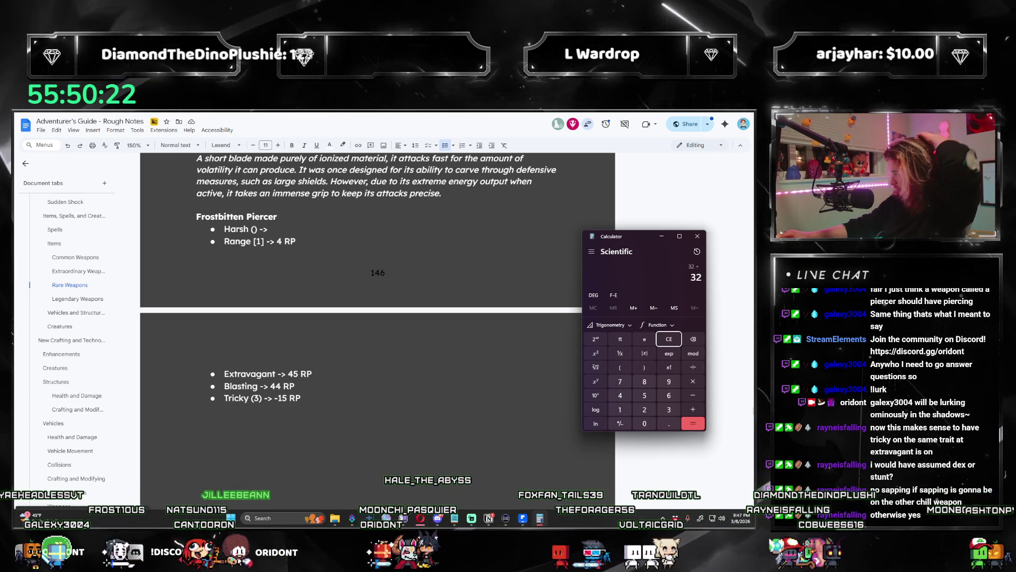
key(alt+Tab)
scroll(457, 277, up, 1)
scroll(457, 277, up, 3)
scroll(457, 276, up, 3)
scroll(457, 277, up, 3)
scroll(456, 277, up, 3)
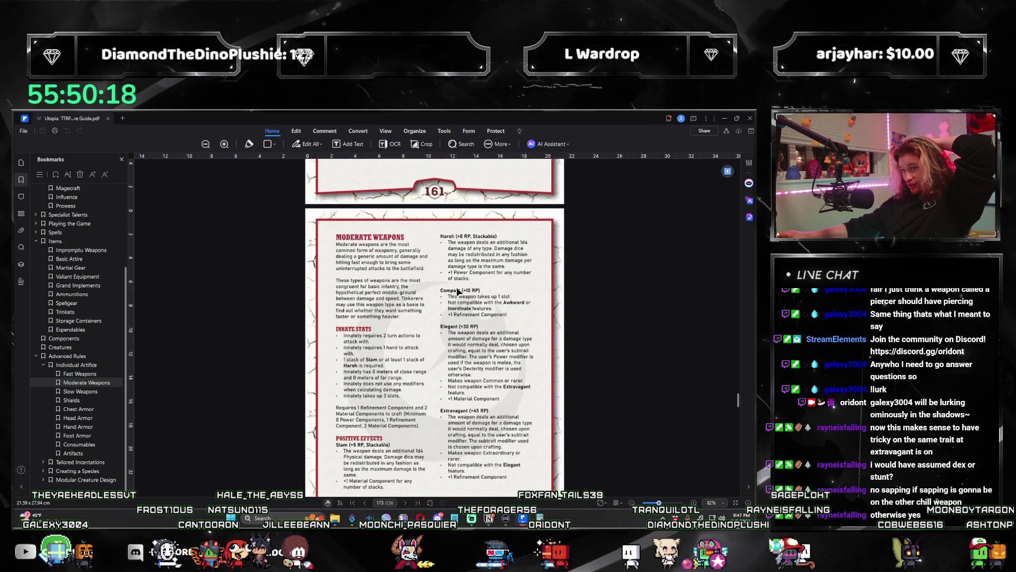
click(725, 120)
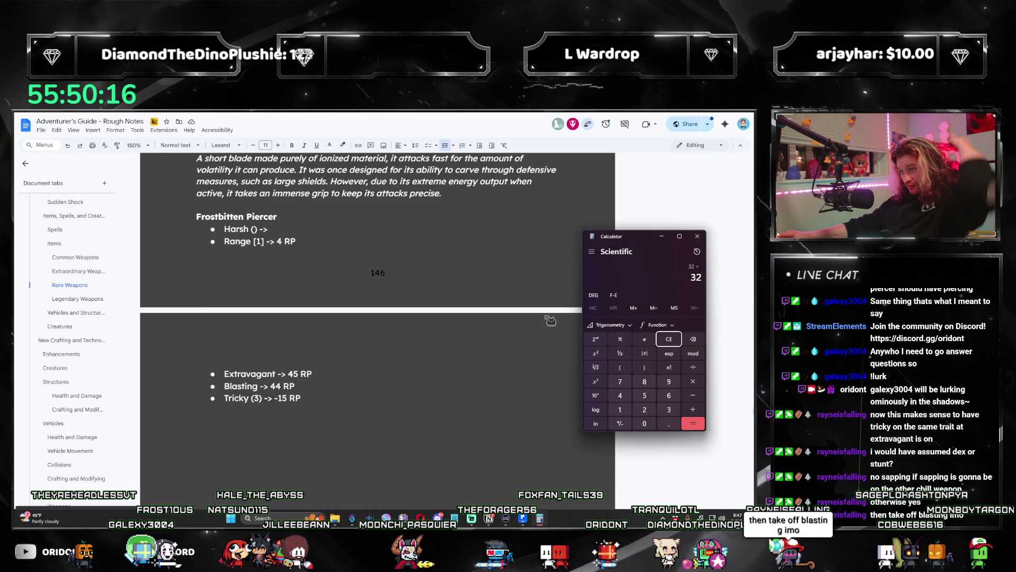
Divide 32 by 8 and fill the Harsh line as Harsh (4) -> 32 RP
key(Return)
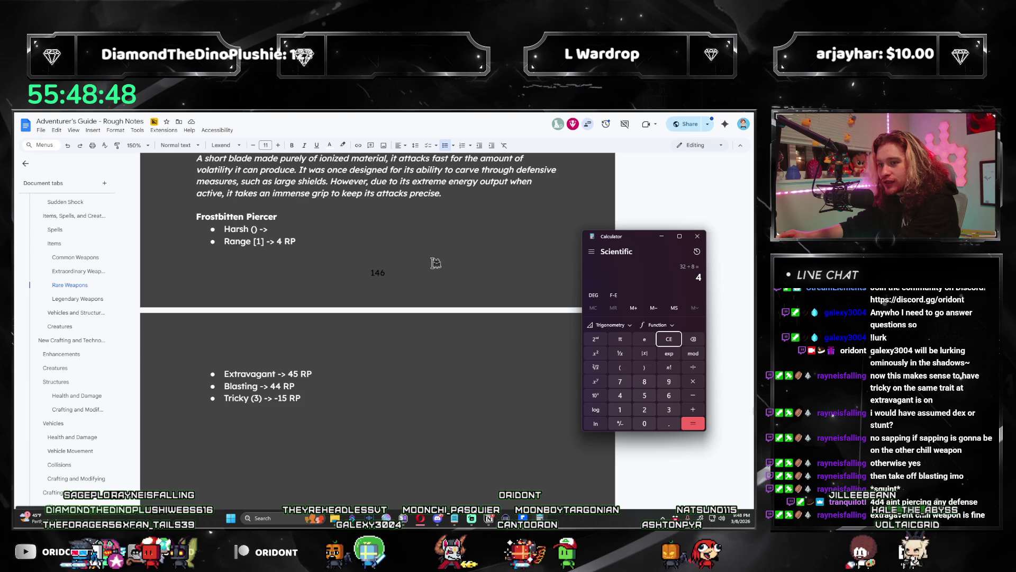
click(308, 228)
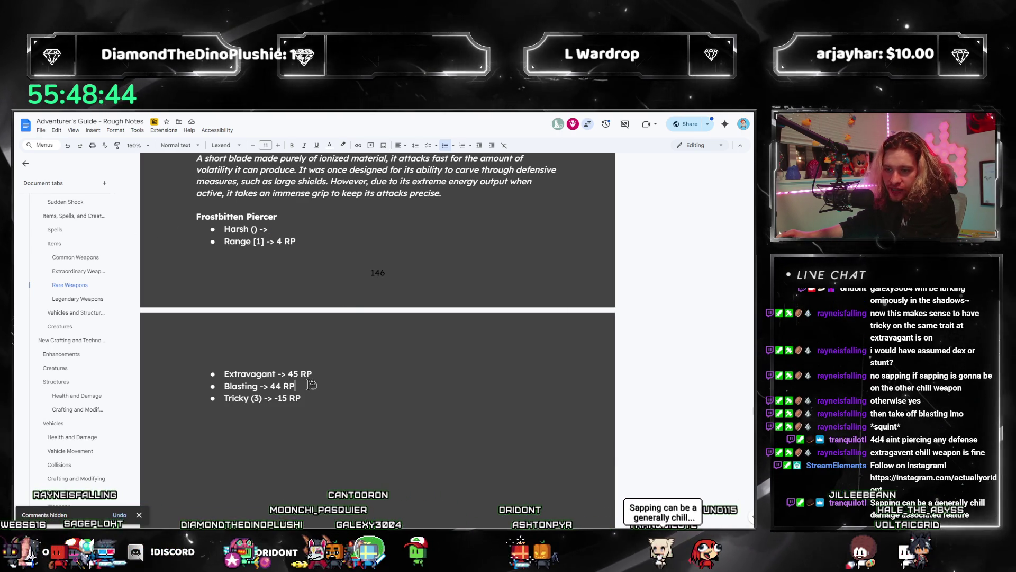
key(alt+Tab)
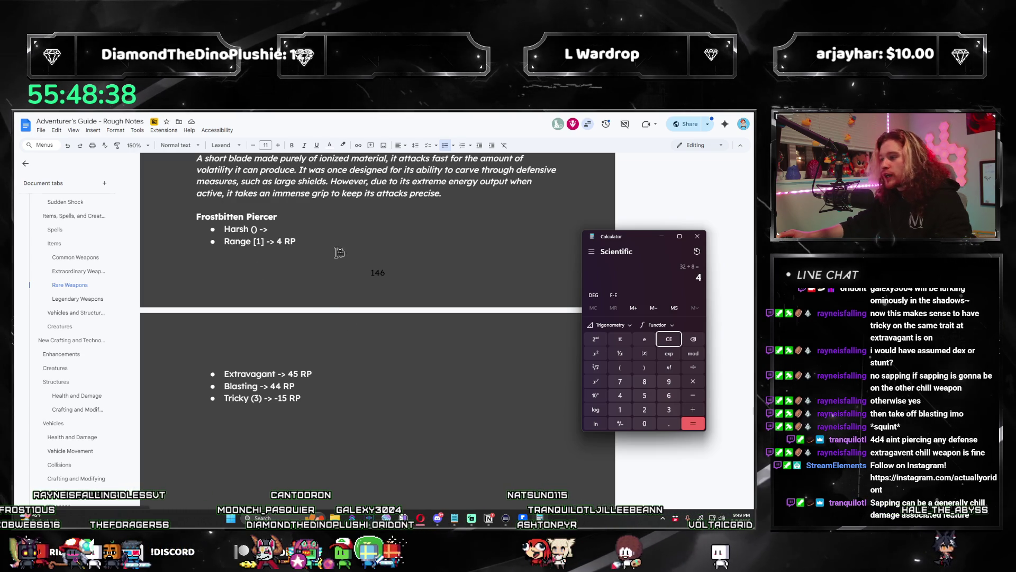
click(307, 223)
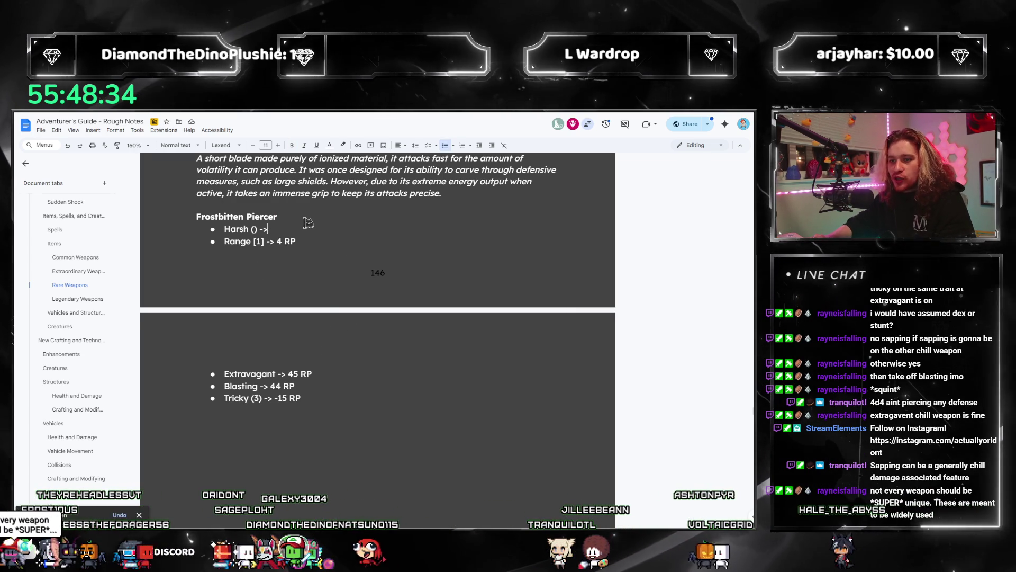
key(Left)
key(Left)
key(Left)
text(4)
key(End)
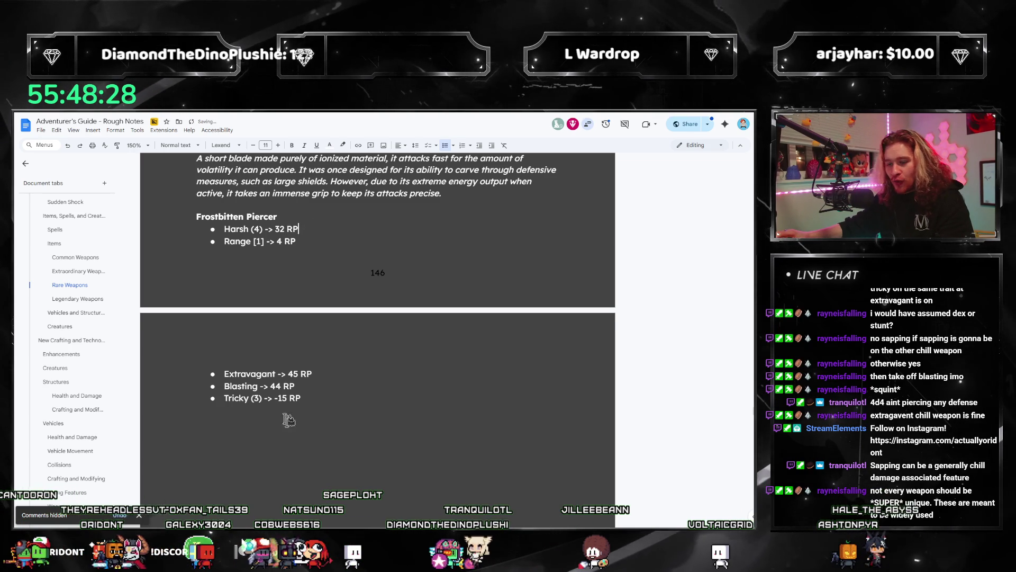
Start a new empty bullet below Tricky's -15 RP line
click(333, 400)
key(Return)
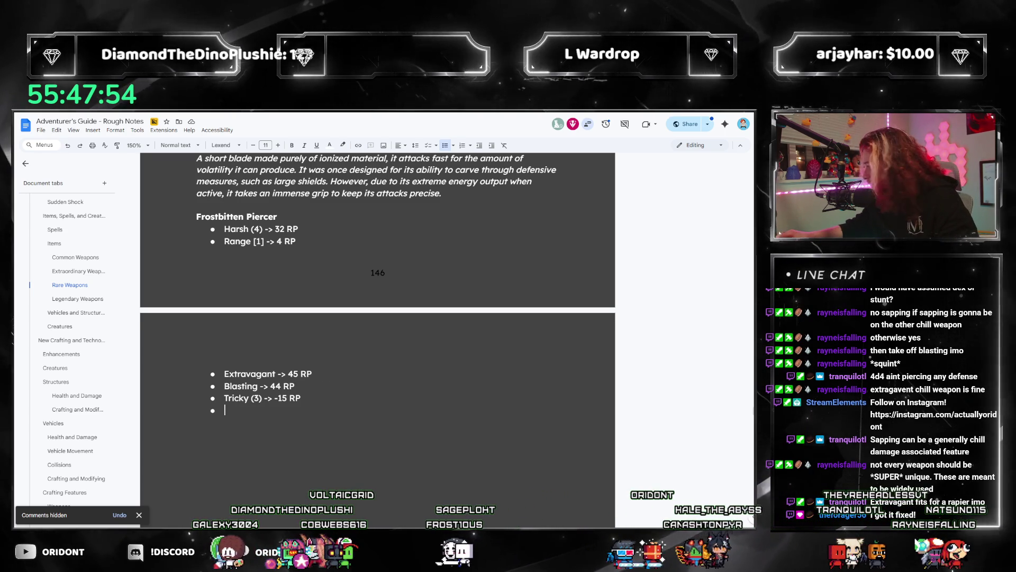
Sum 45+44+4+32-15 in Calculator and record '110 RP, 10 Stacks' as the closing bullet
click(540, 518)
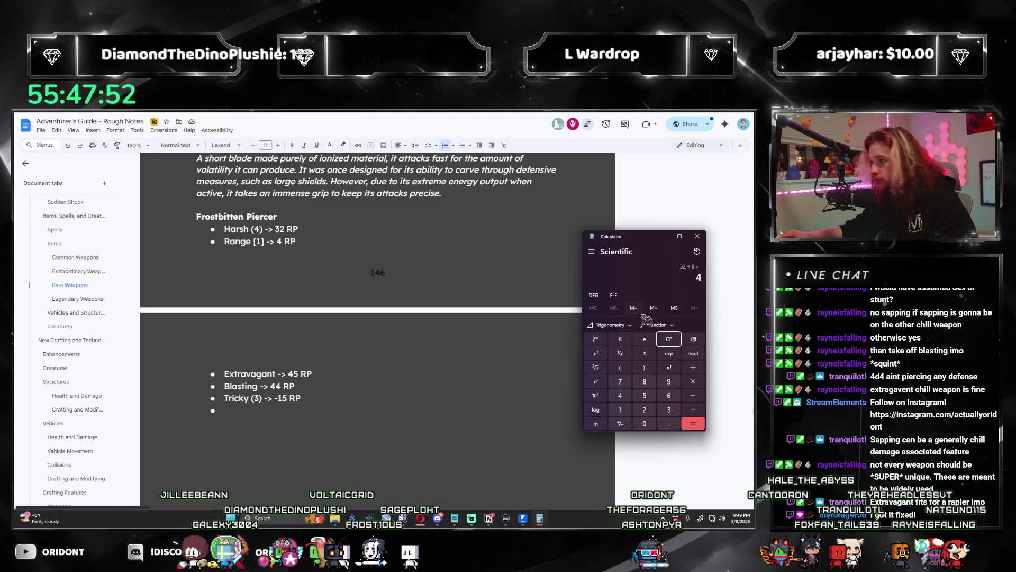
click(667, 340)
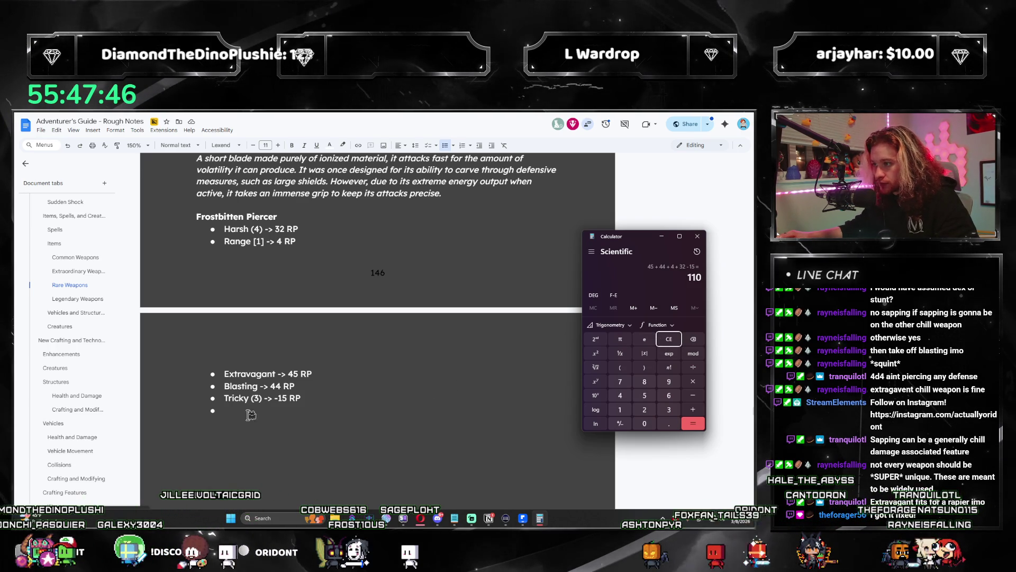
click(226, 412)
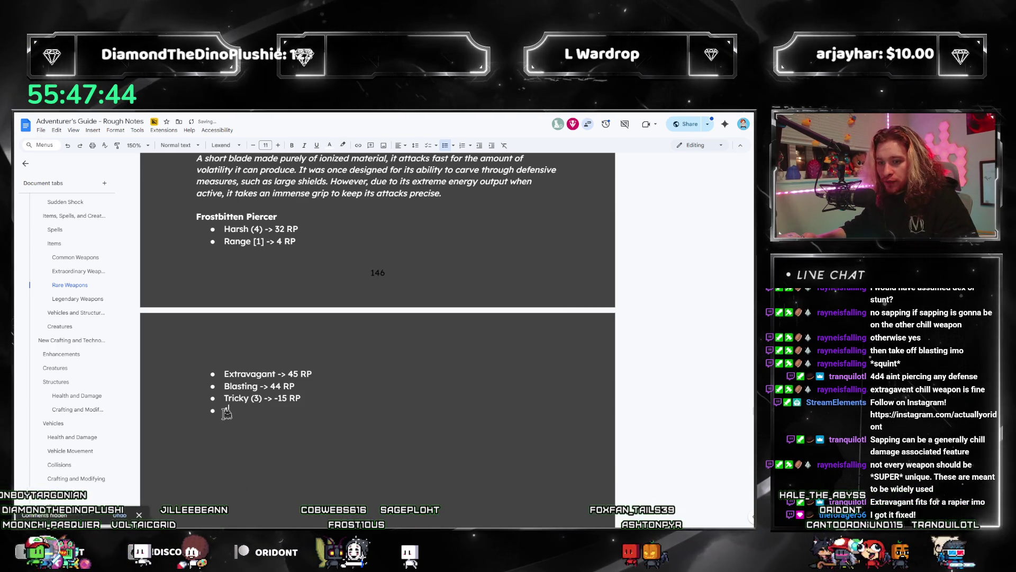
text(110 RP)
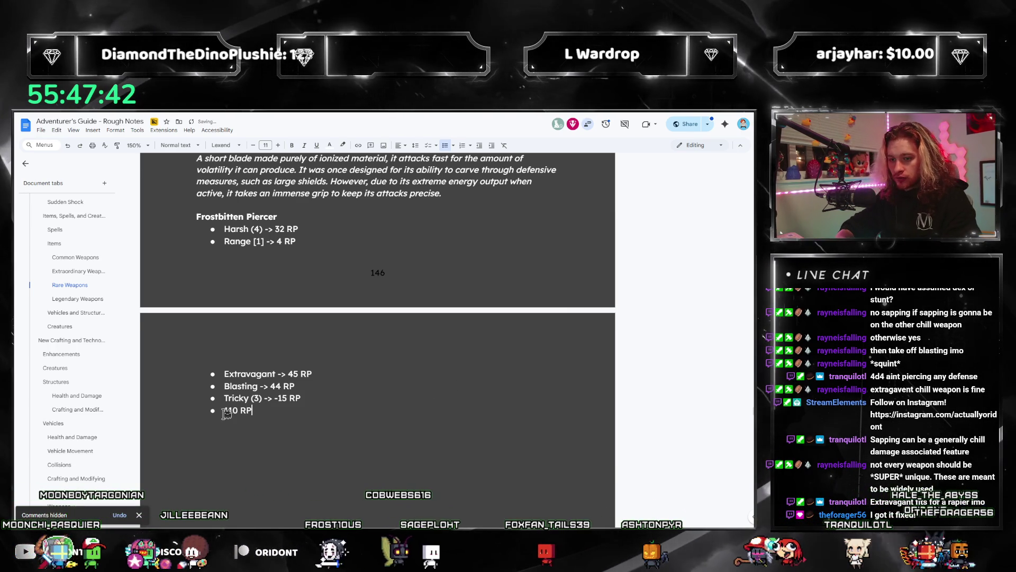
text(, 10 Stacks)
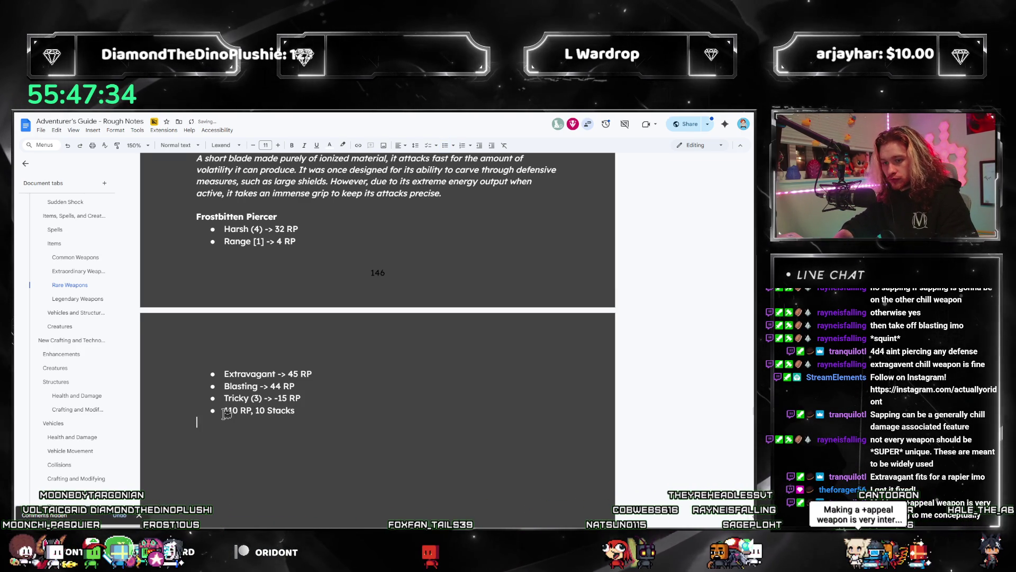
key(BackSpace)
scroll(405, 368, up, 1)
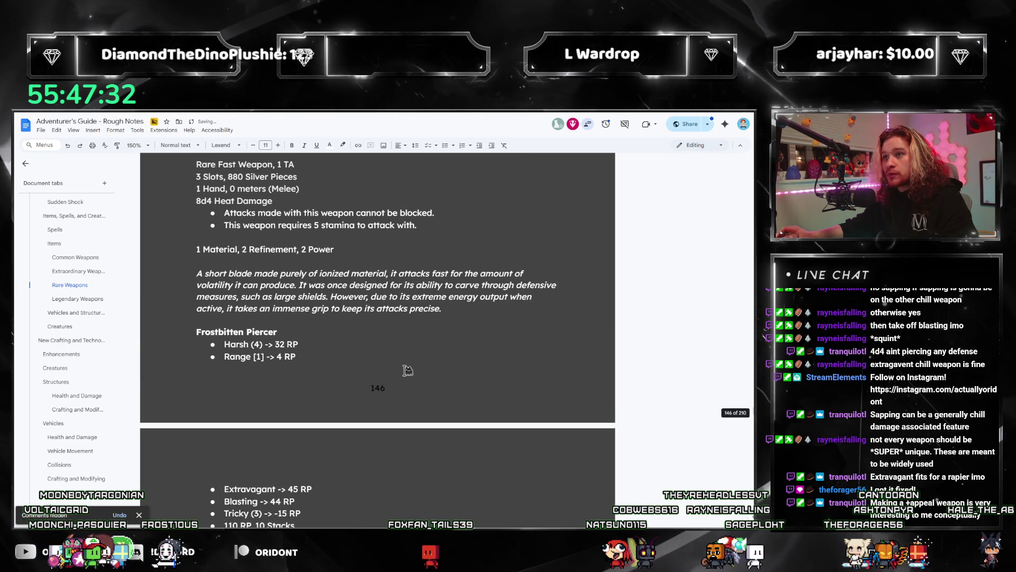
scroll(402, 371, up, 3)
scroll(403, 371, up, 1)
scroll(413, 365, down, 1)
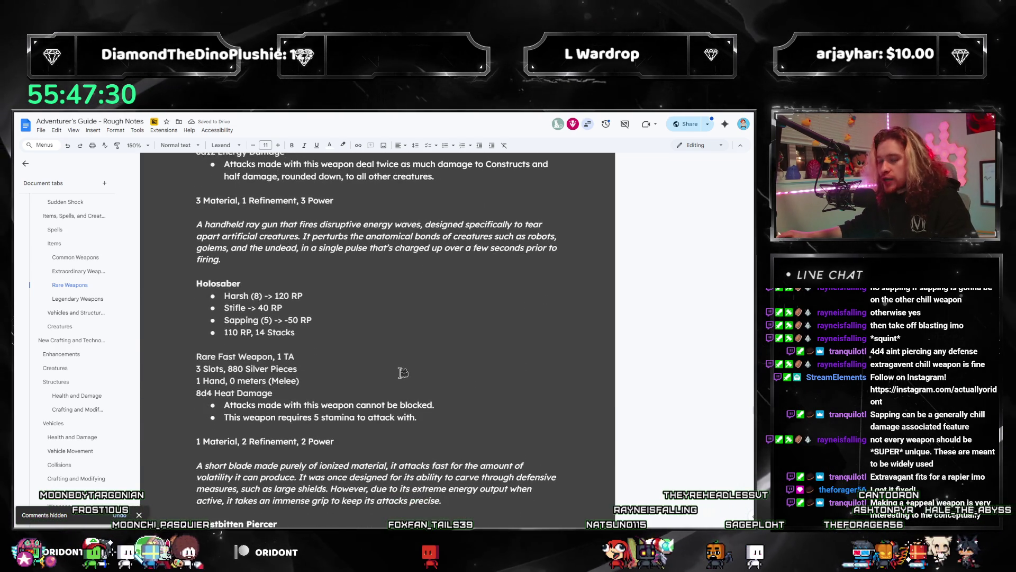
scroll(425, 359, down, 1)
scroll(439, 352, down, 1)
scroll(440, 352, down, 2)
text(Rare Mo)
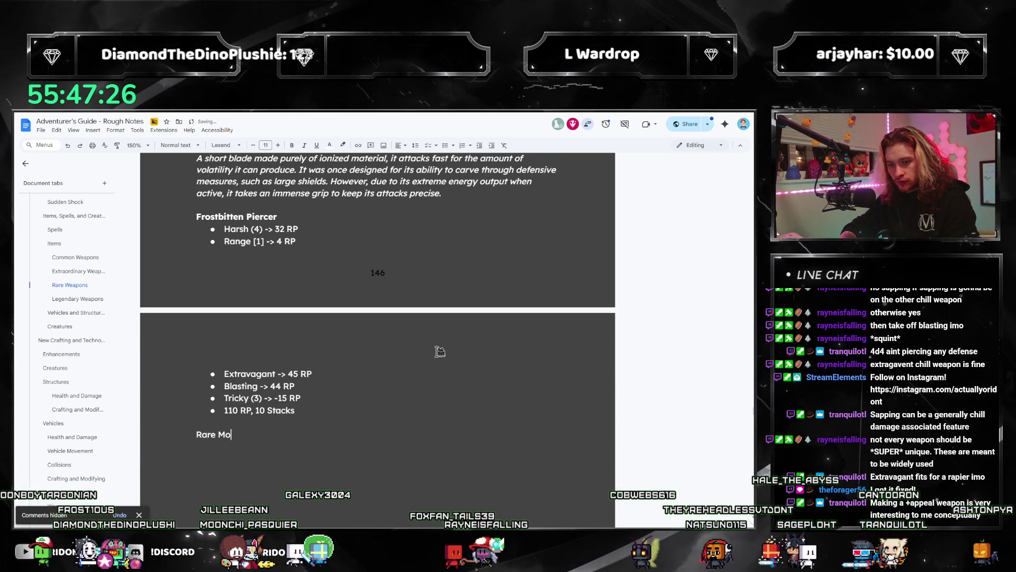
text(derate Weapon,)
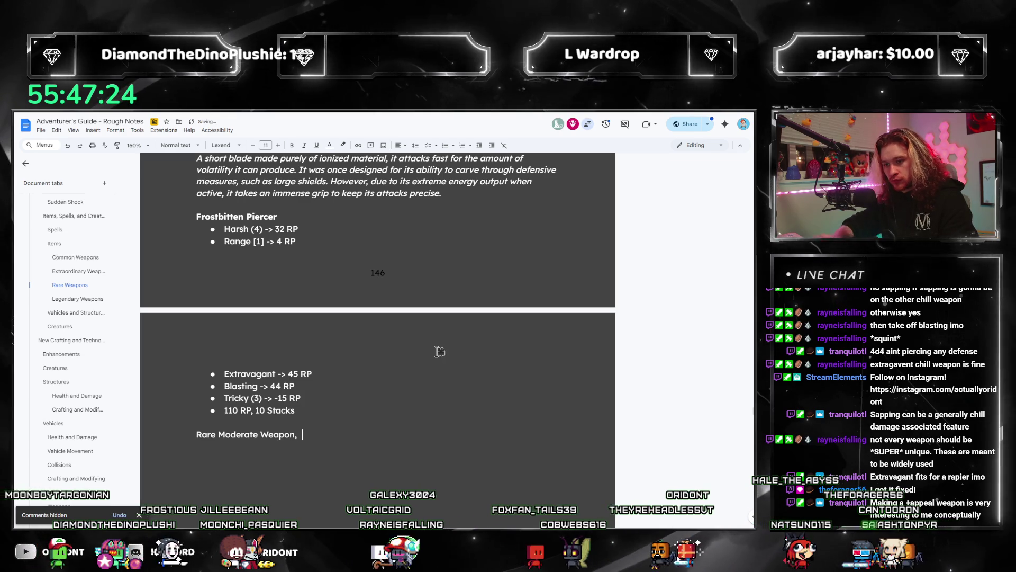
scroll(370, 291, up, 1)
scroll(371, 302, up, 1)
scroll(371, 303, up, 1)
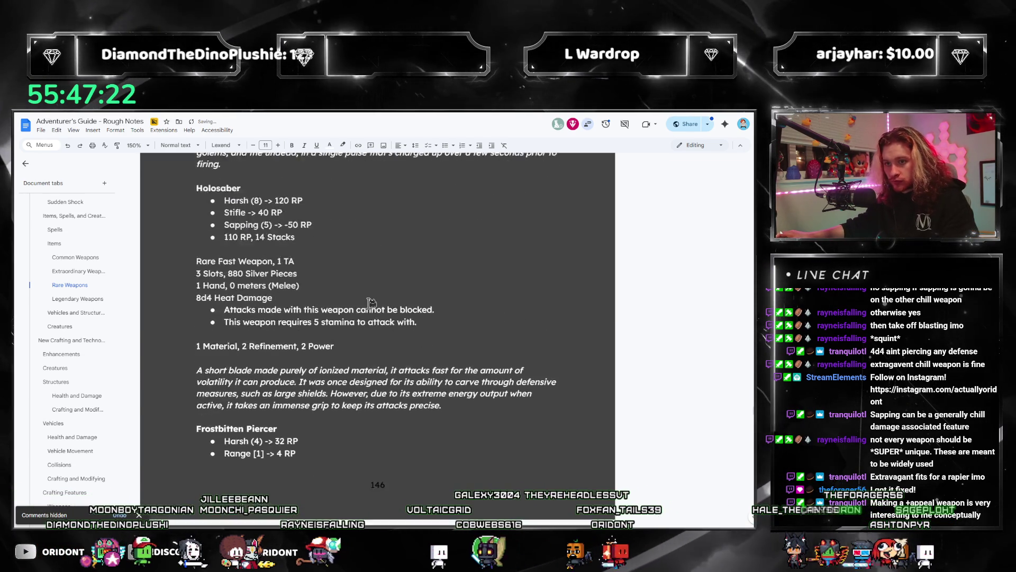
scroll(371, 303, down, 2)
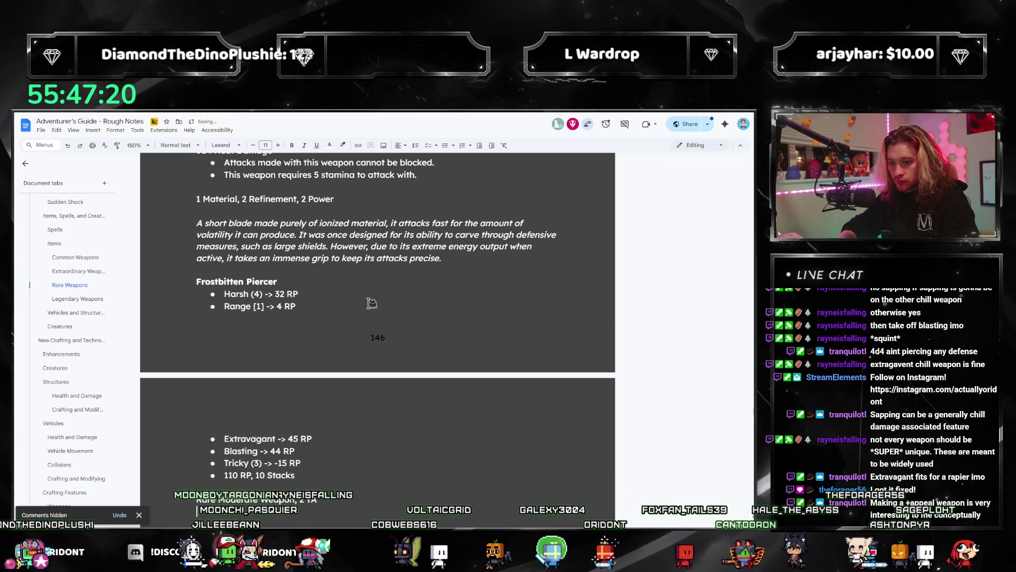
scroll(371, 303, up, 2)
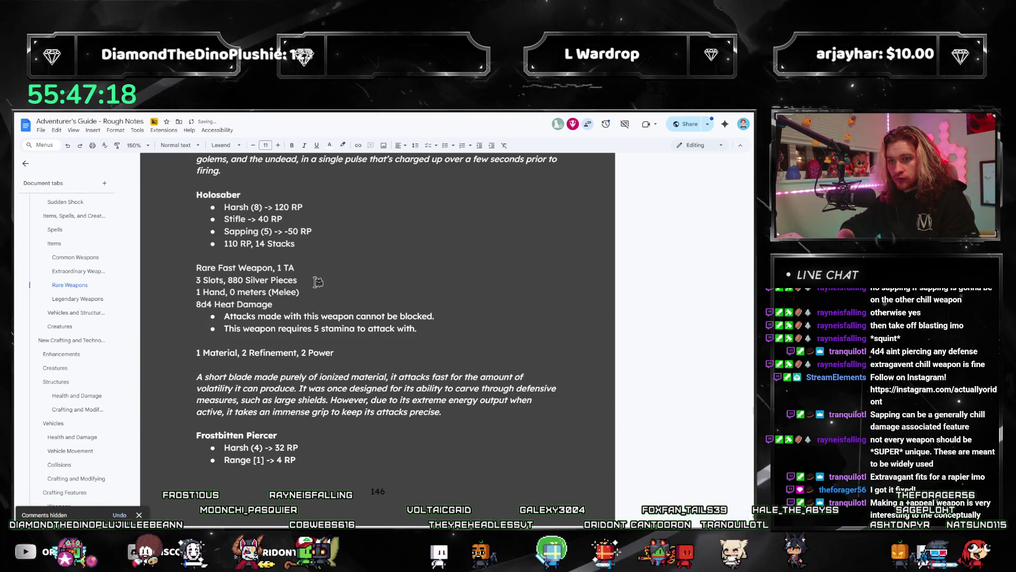
scroll(317, 282, down, 2)
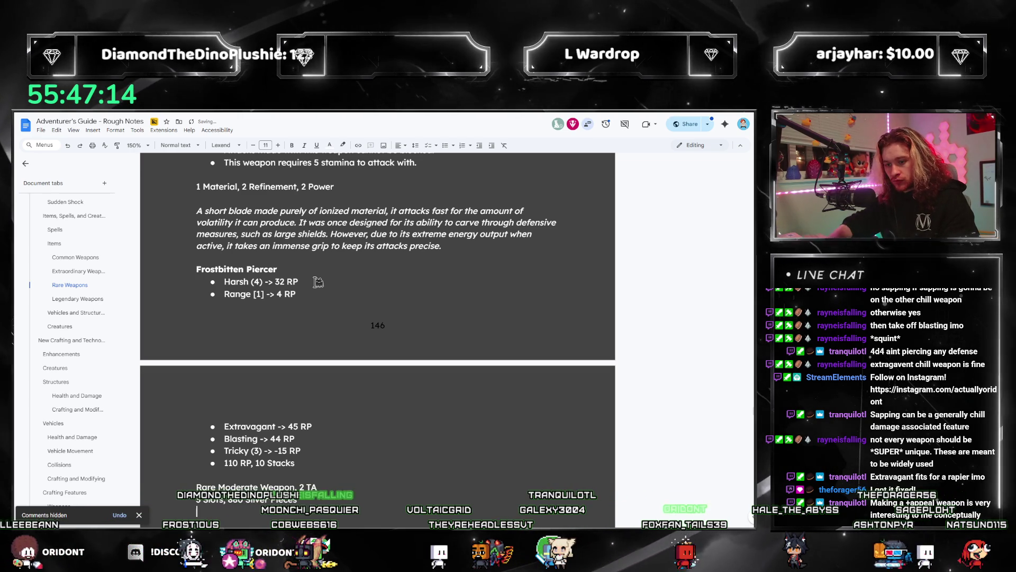
scroll(318, 282, up, 1)
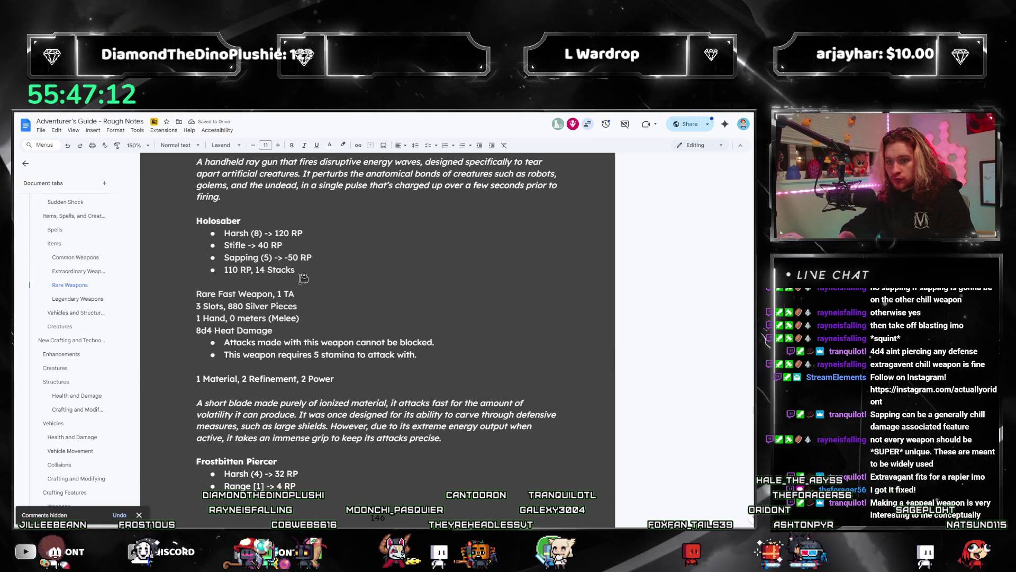
scroll(318, 282, down, 1)
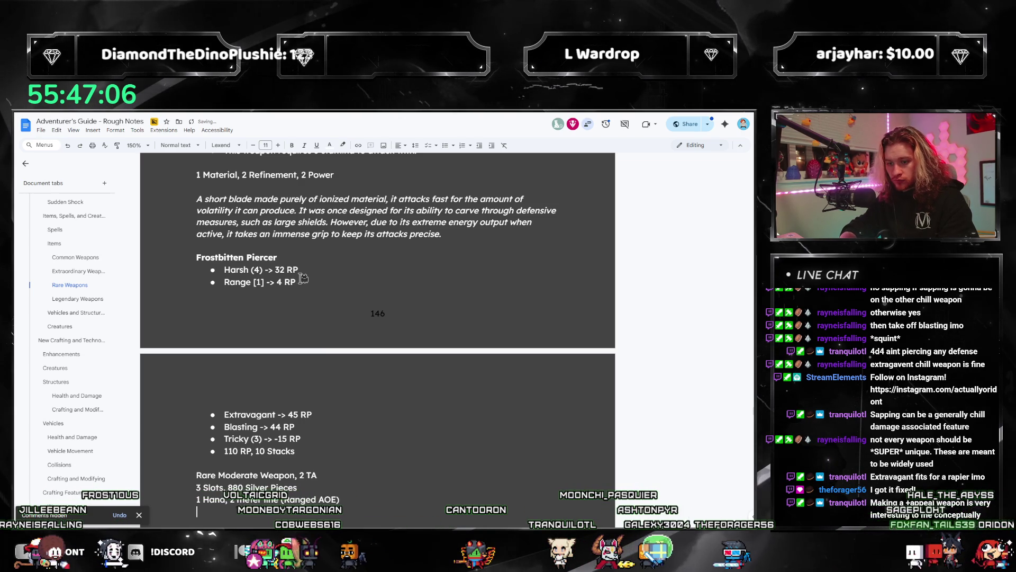
scroll(302, 276, up, 2)
scroll(303, 276, up, 1)
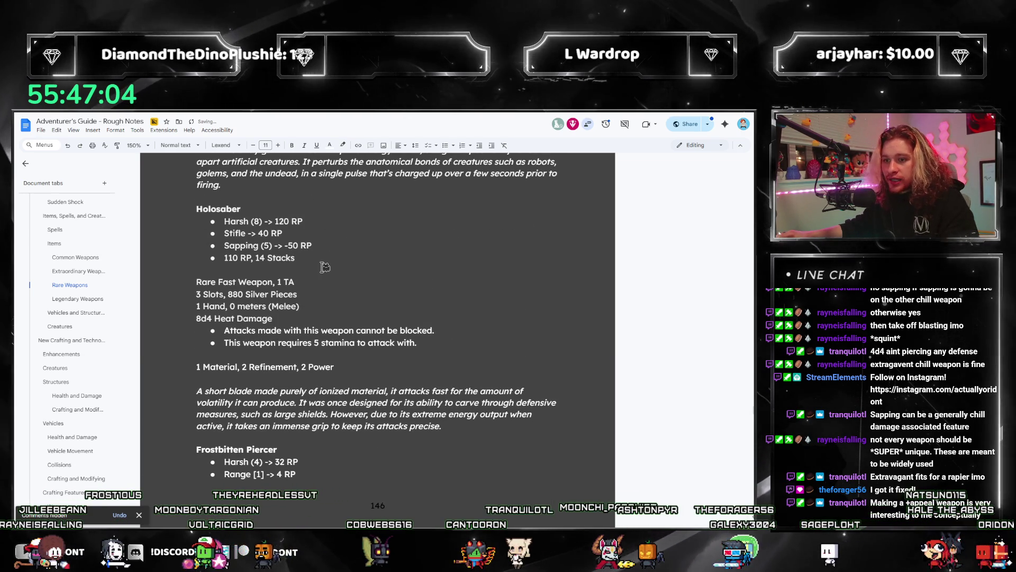
scroll(323, 266, down, 2)
scroll(323, 266, down, 2)
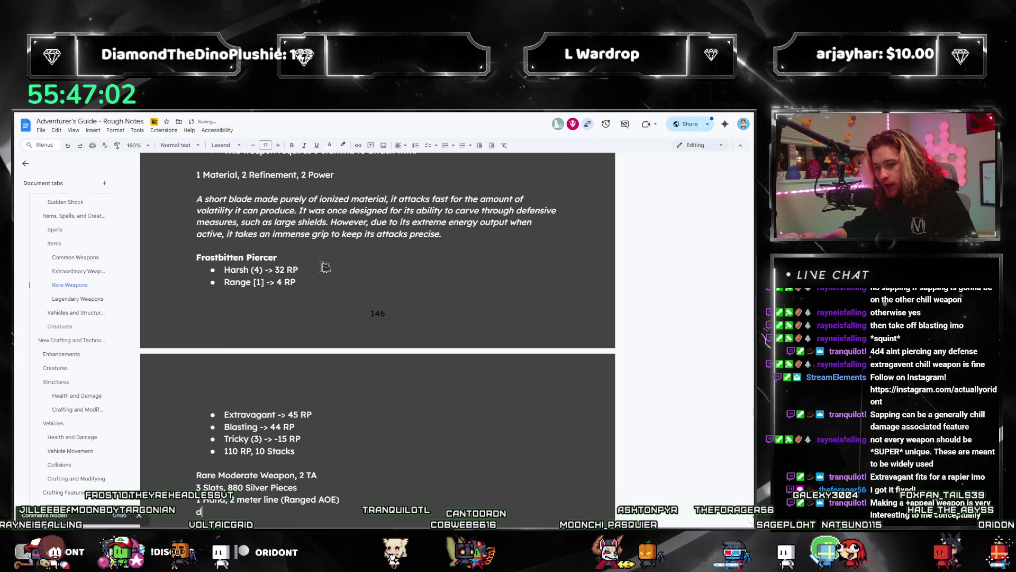
text(4d4 Chill Damage)
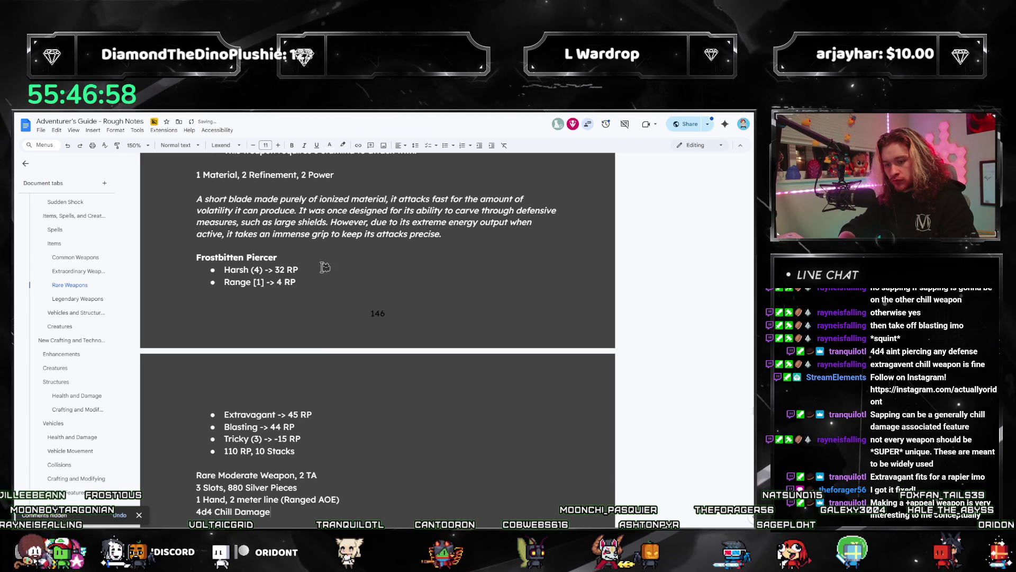
Write the damage line as 4d4 + [Stunt Mod] Chill Damage and begin a bulleted note beneath it
key(Return)
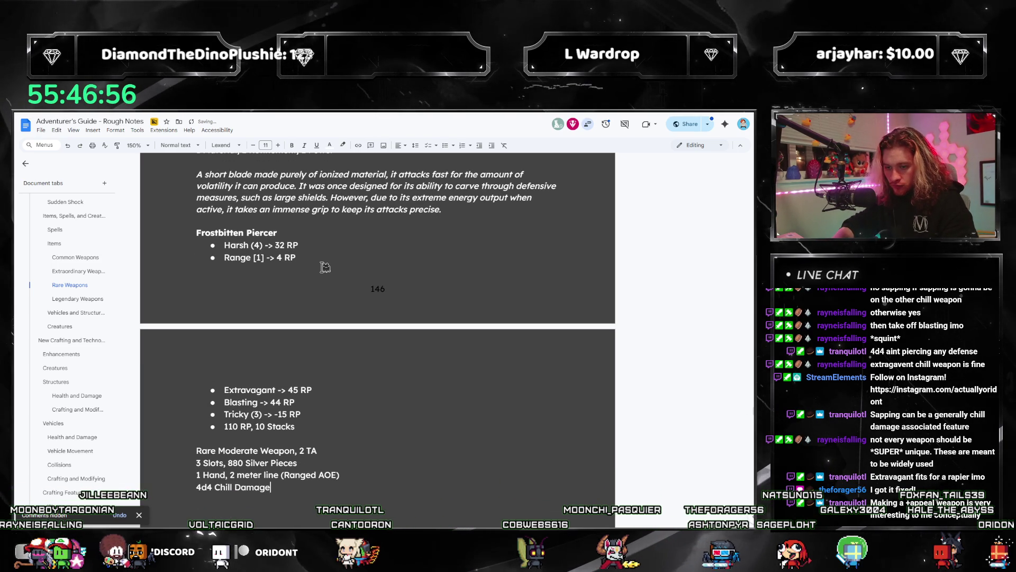
key(Right)
key(Right)
key(Right)
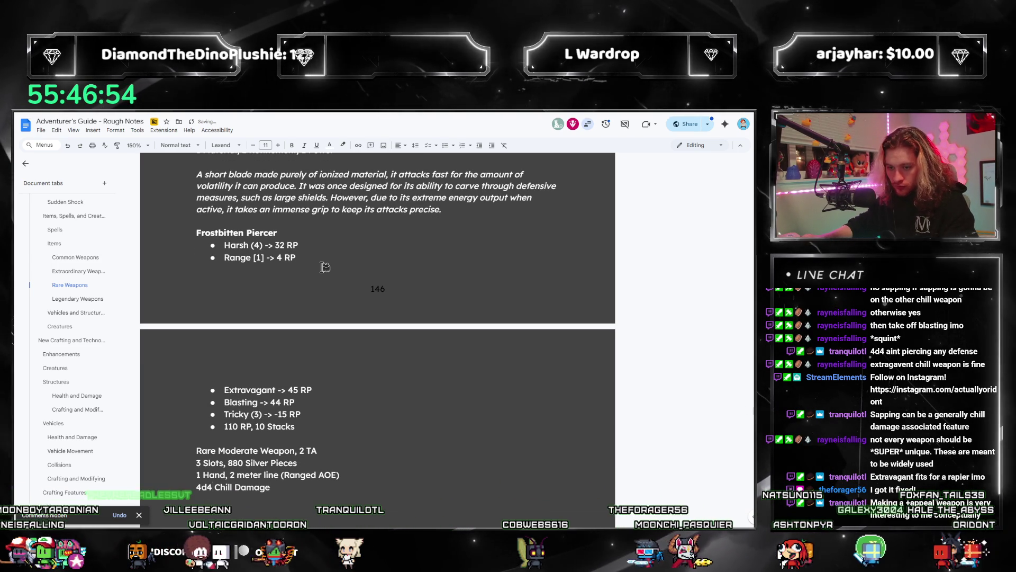
text(+[STUNT])
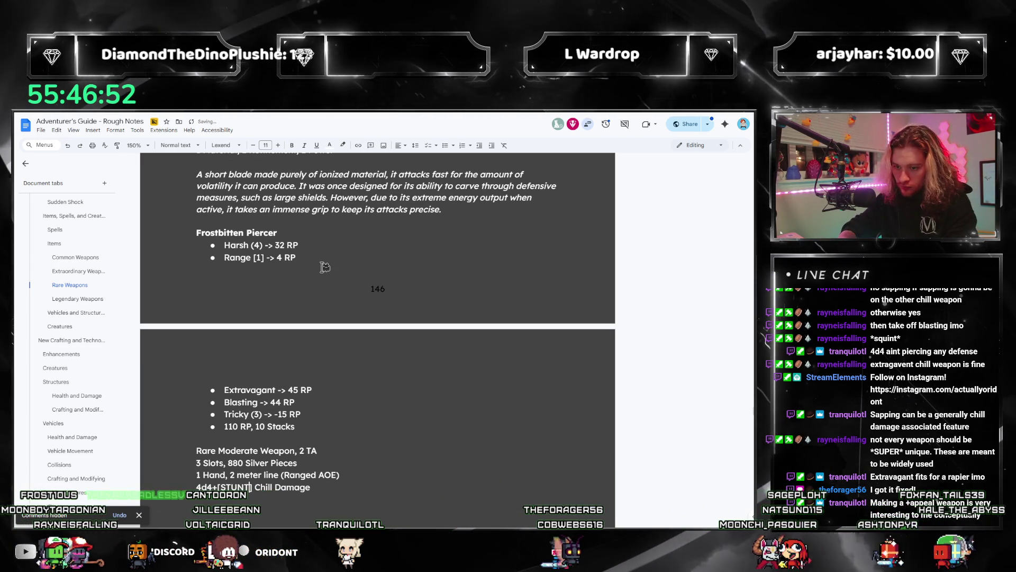
key(BackSpace)
key(BackSpace)
key(BackSpace)
text(unt Mod)
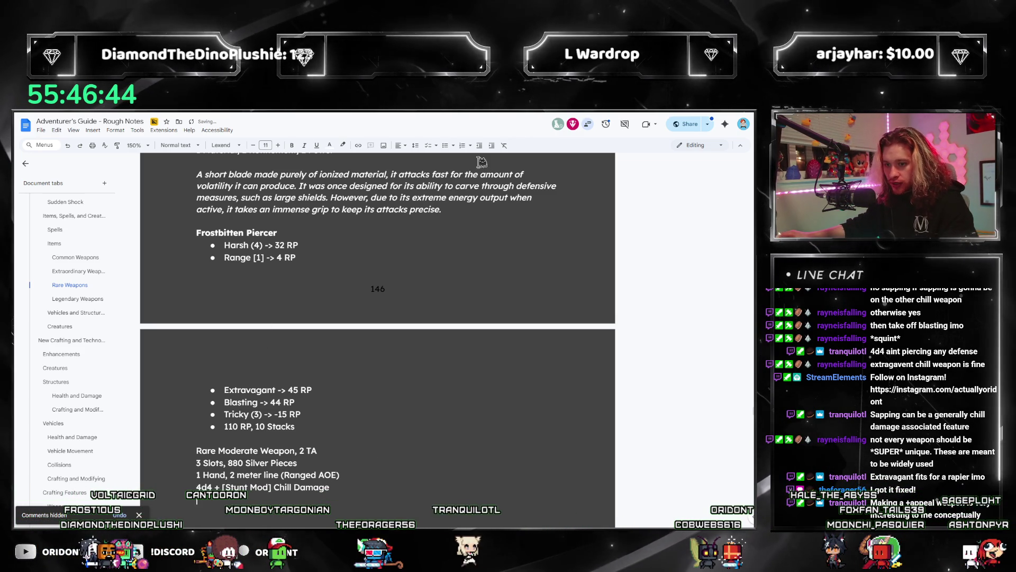
click(449, 145)
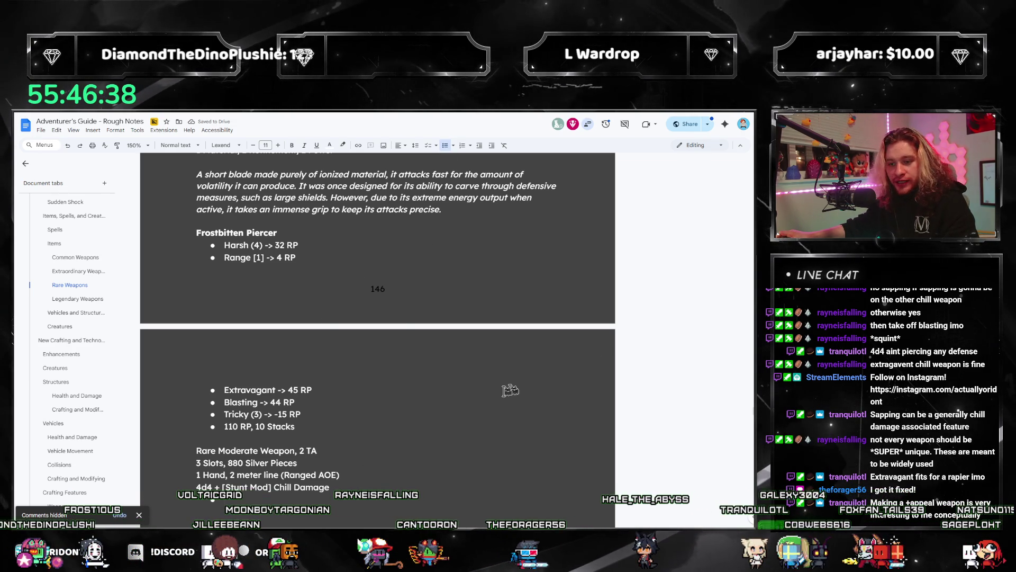
scroll(510, 389, up, 2)
scroll(510, 390, up, 2)
scroll(508, 389, up, 3)
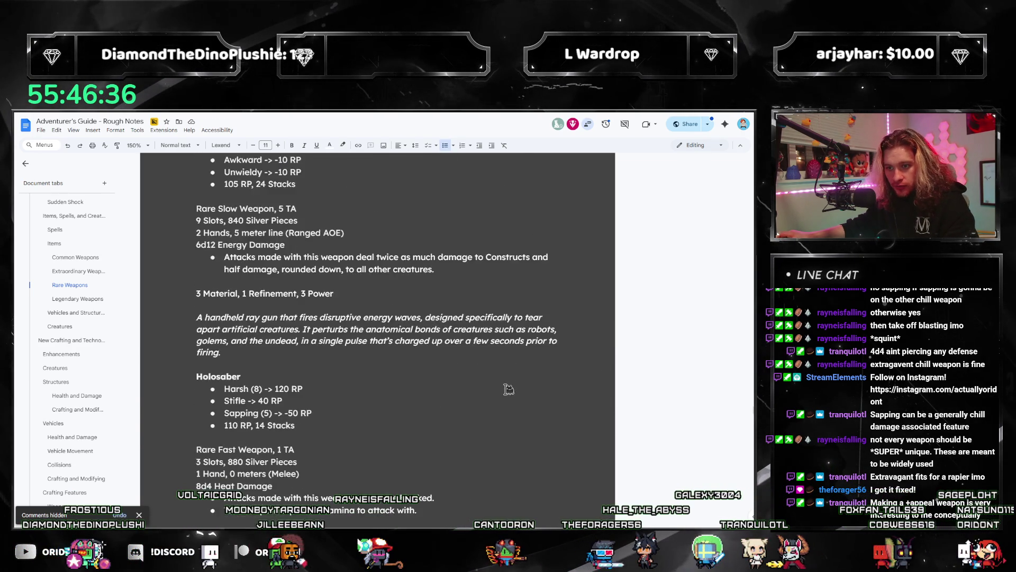
scroll(508, 390, up, 2)
scroll(508, 390, up, 2)
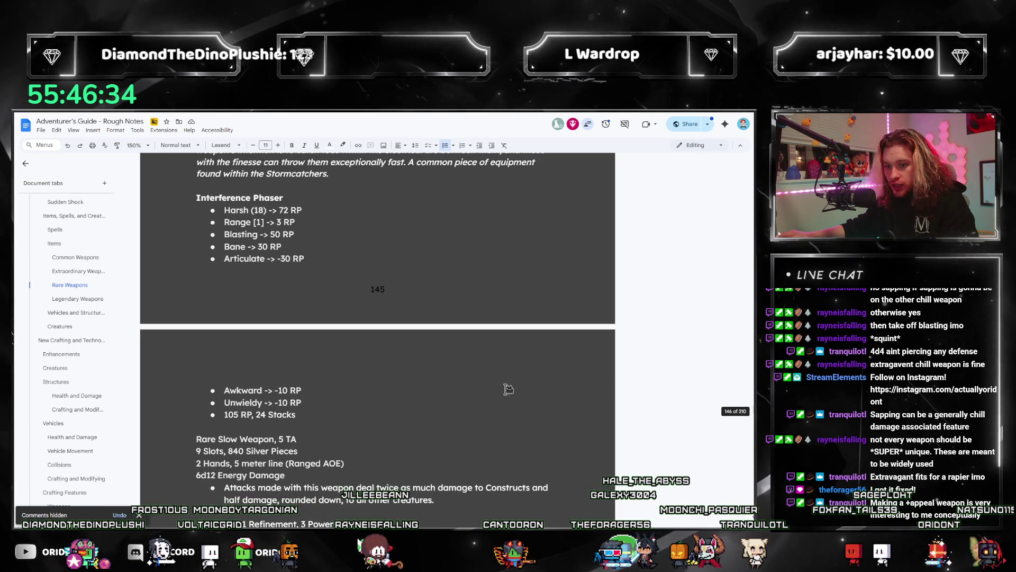
scroll(509, 389, down, 1)
scroll(493, 413, up, 1)
scroll(459, 468, up, 4)
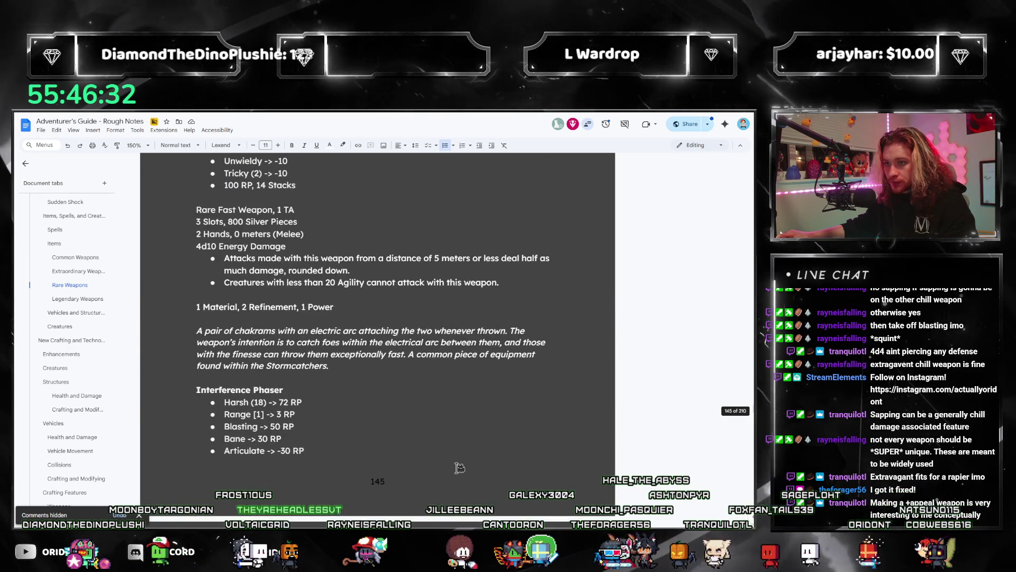
scroll(459, 467, up, 2)
drag(501, 359, 224, 360)
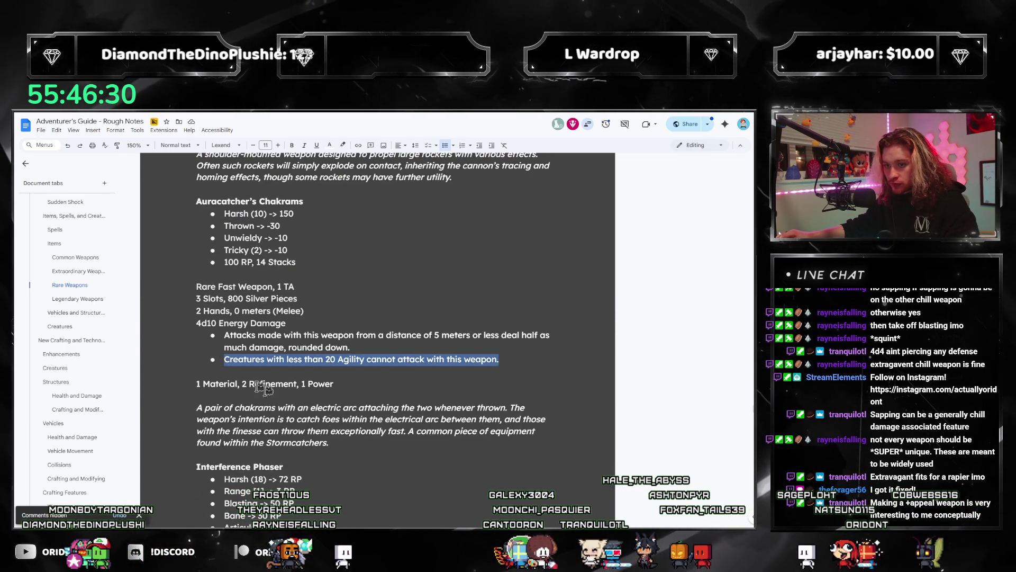
scroll(265, 387, down, 5)
scroll(342, 428, down, 5)
scroll(253, 423, down, 2)
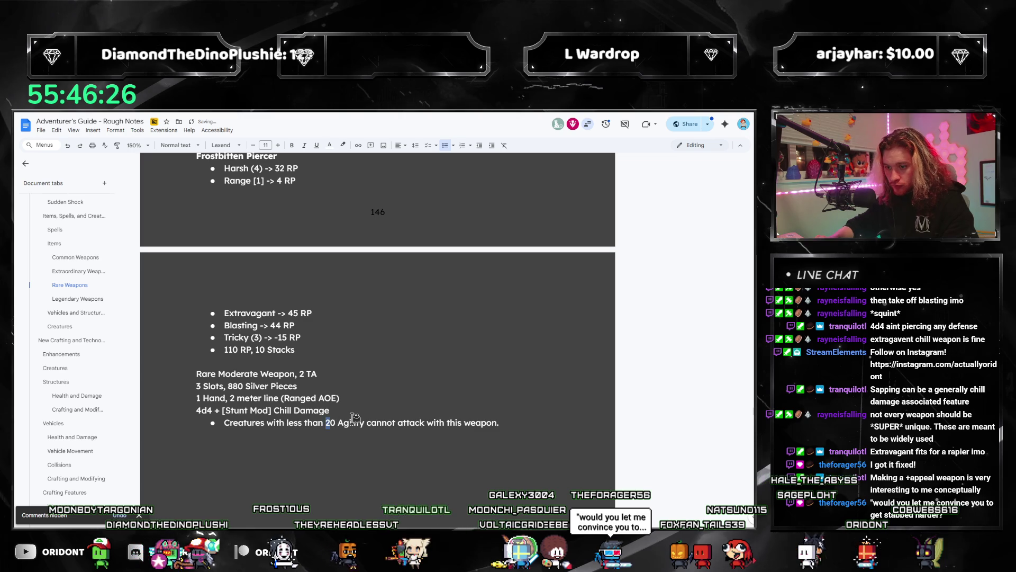
text(Display)
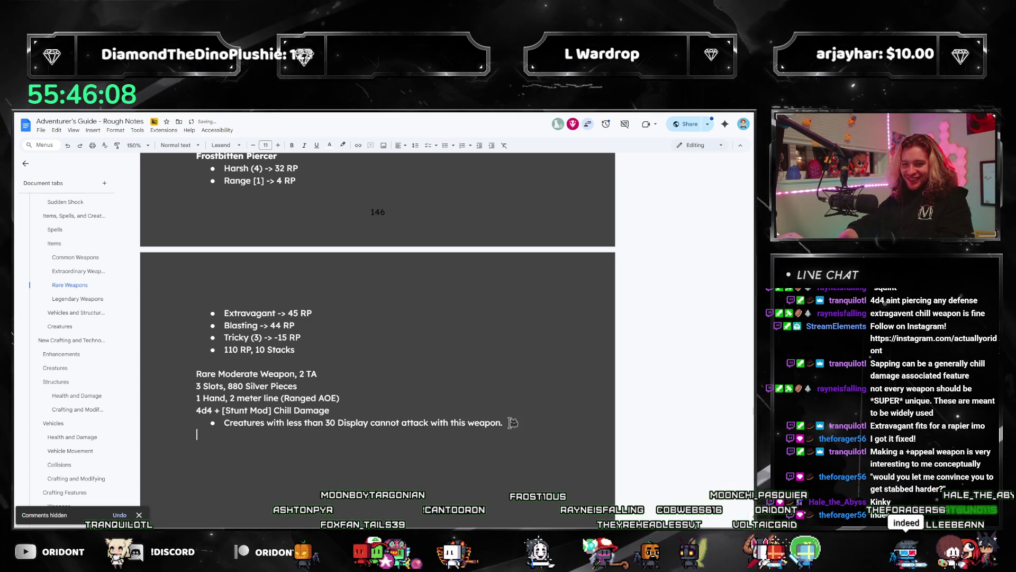
scroll(493, 414, up, 3)
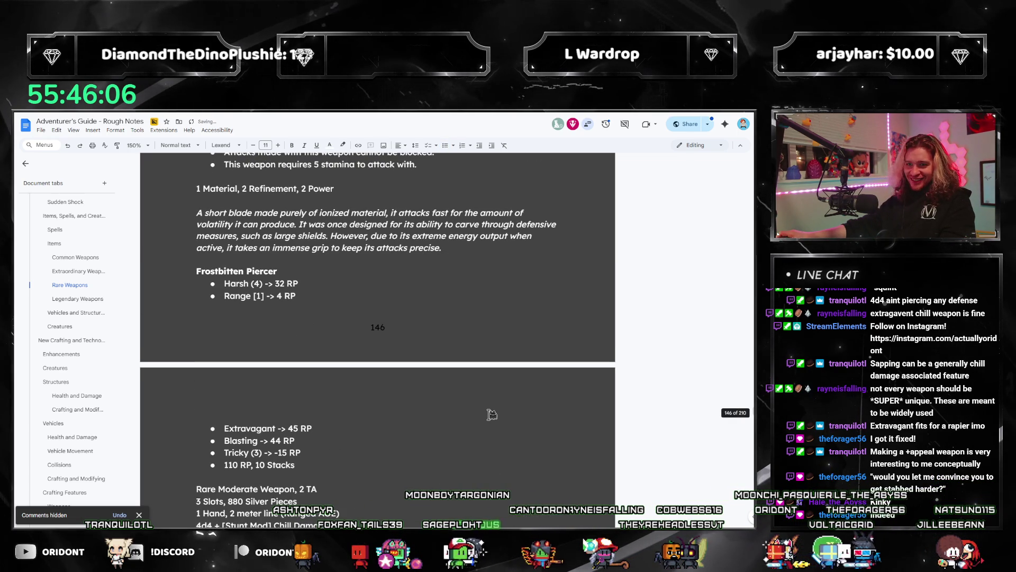
scroll(491, 415, up, 2)
scroll(476, 415, up, 2)
scroll(473, 414, down, 4)
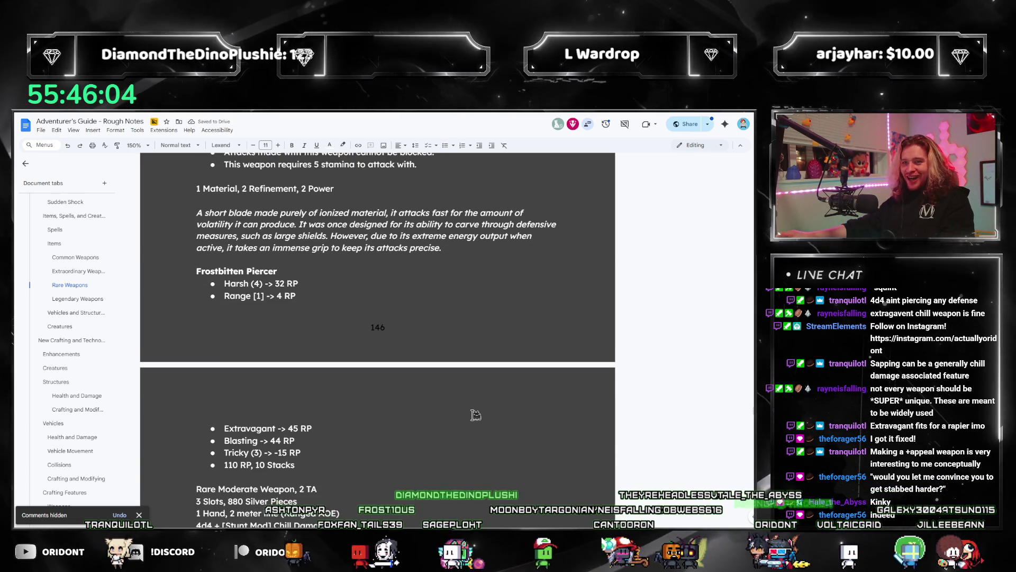
scroll(475, 415, down, 3)
scroll(475, 414, down, 2)
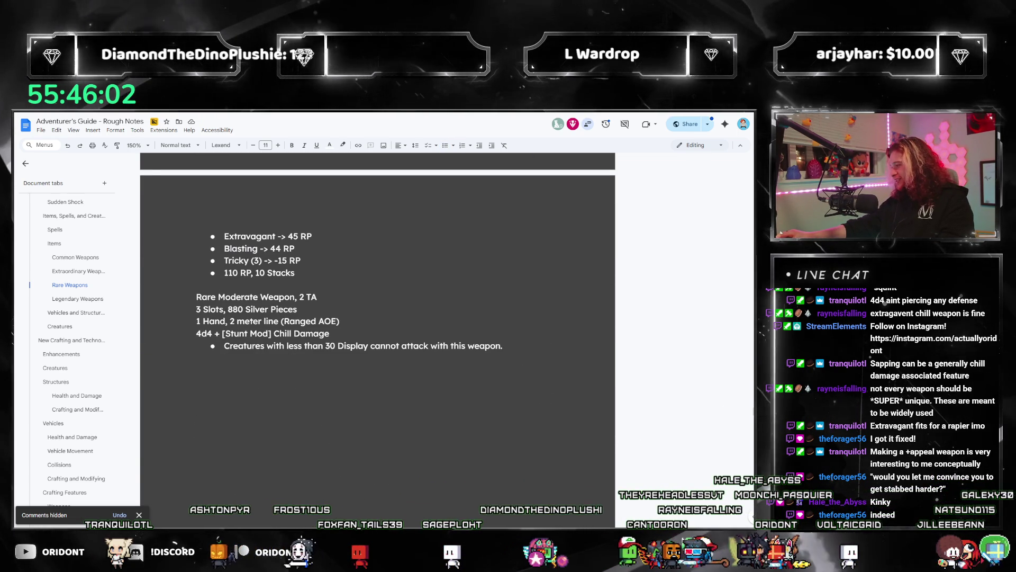
Check the rulebook's moderate weapon rules for the 30 Display restriction bullet
key(alt+Tab)
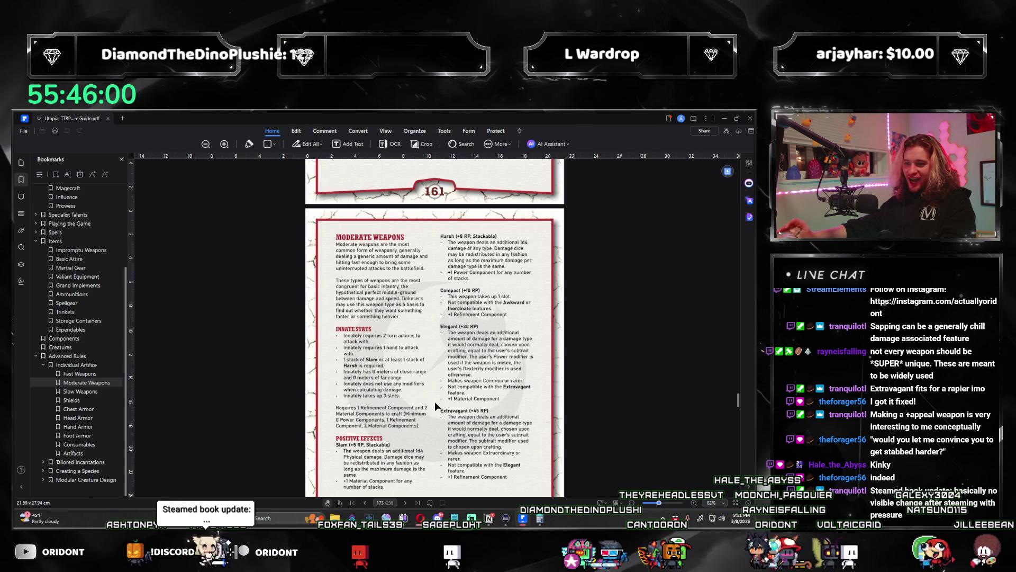
scroll(419, 403, down, 1)
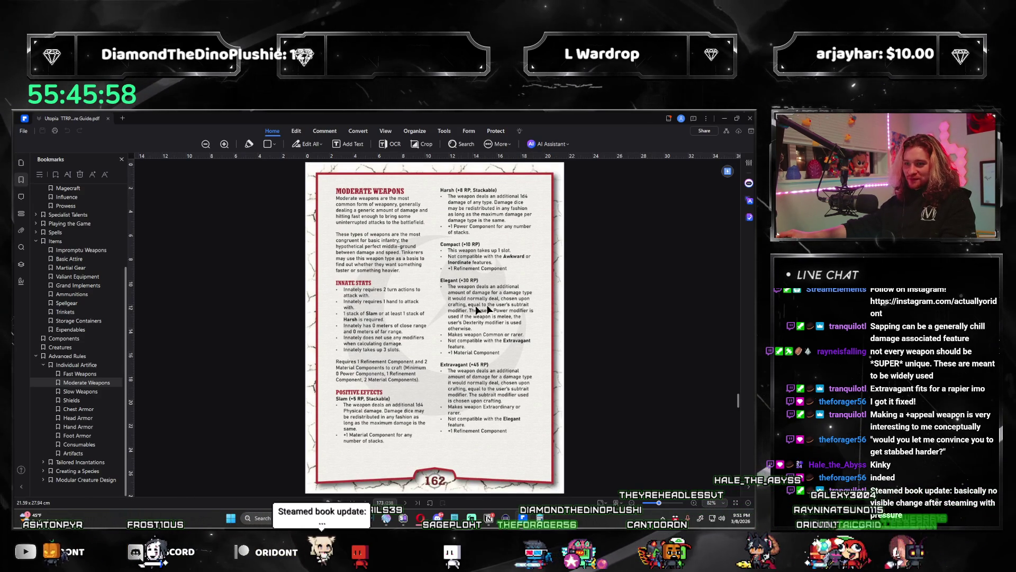
click(725, 120)
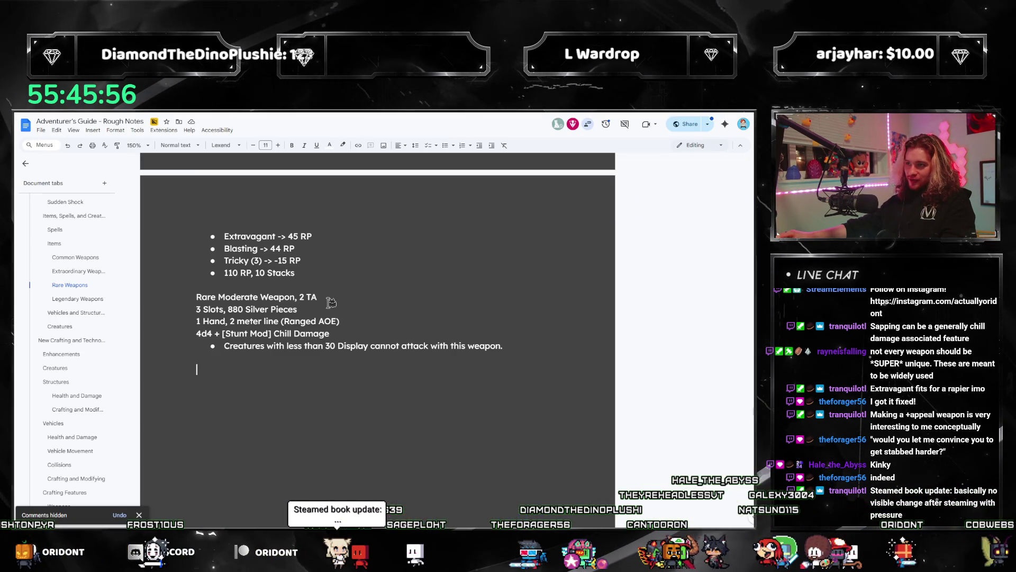
text(2 Material, 1 Refi)
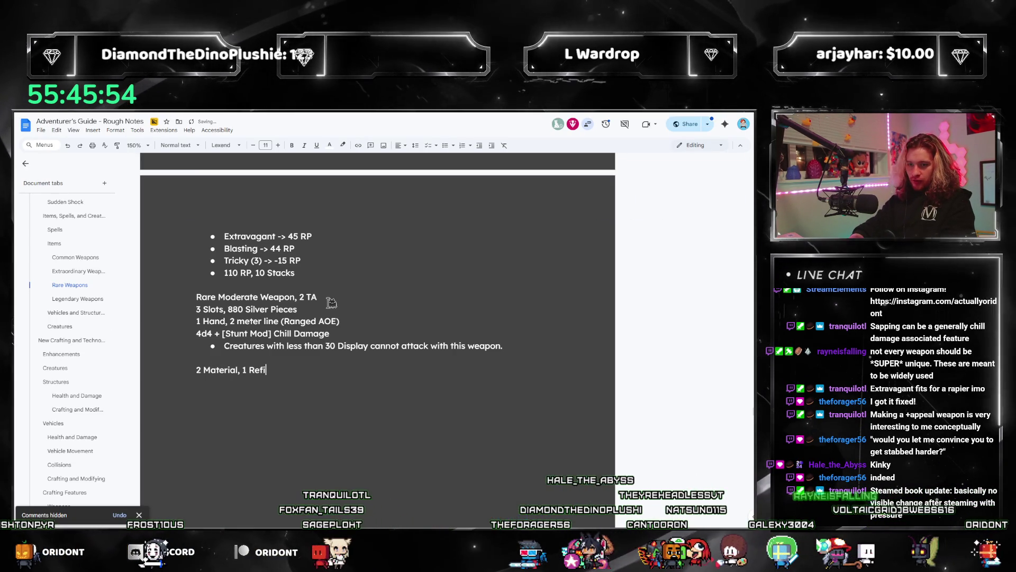
text(nement, 0 Power)
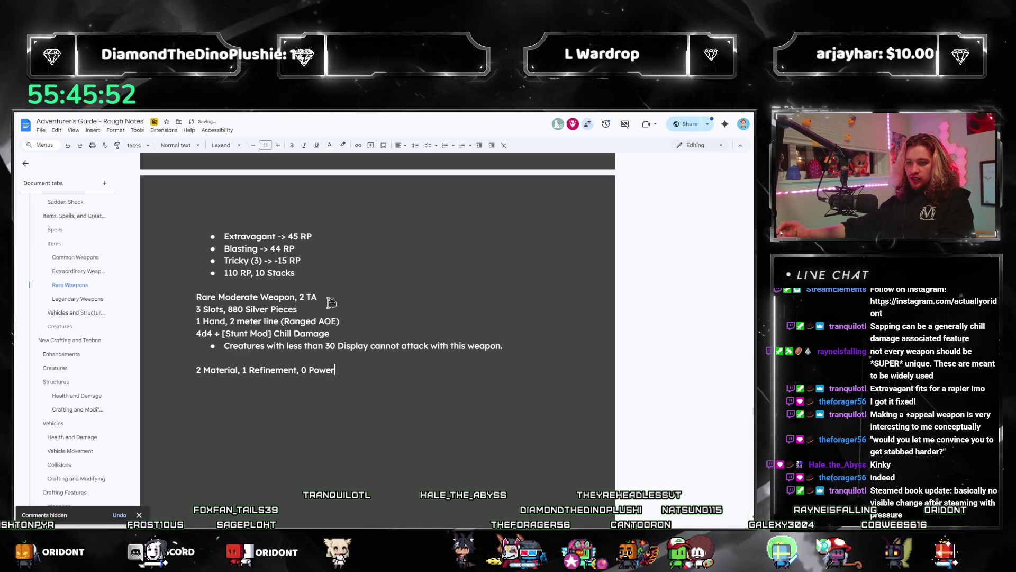
scroll(331, 303, up, 2)
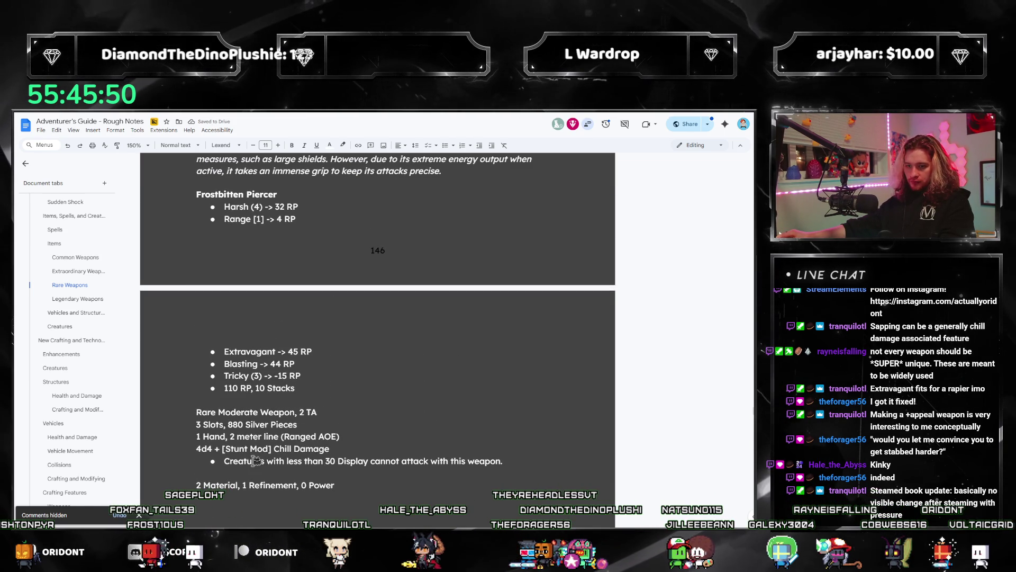
scroll(246, 458, up, 2)
scroll(278, 470, down, 2)
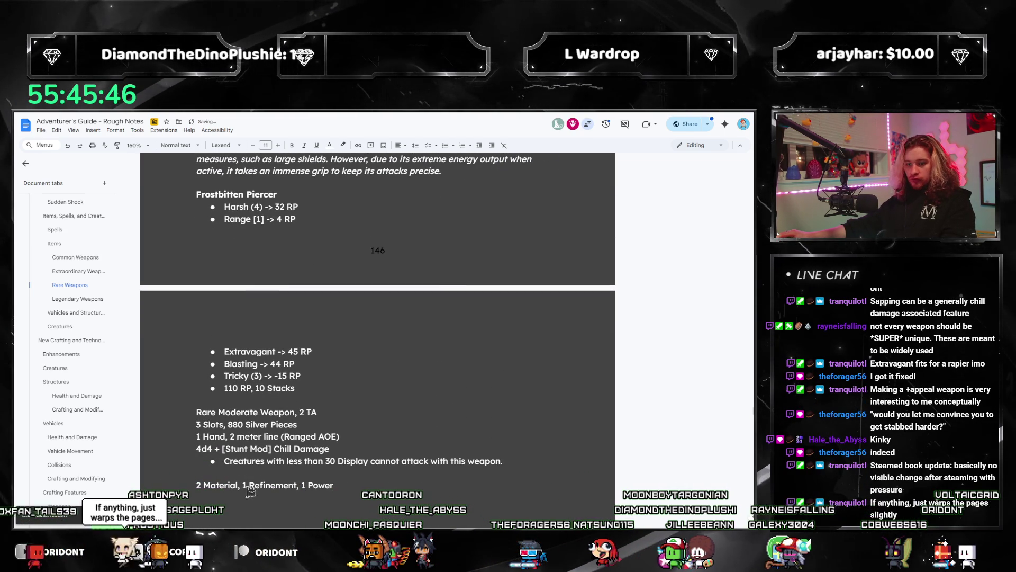
text(2)
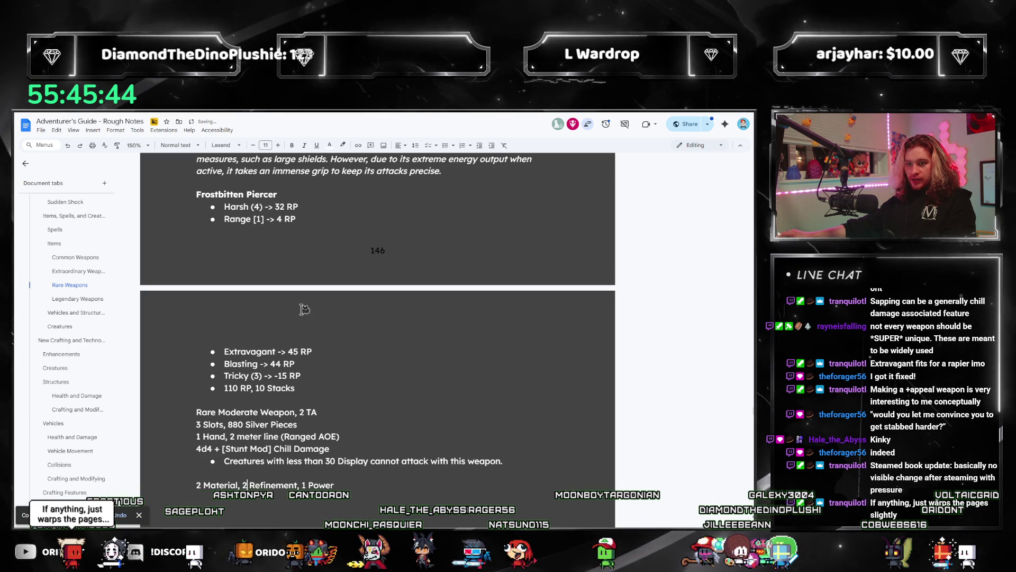
Consult the rulebook's moderate weapon costs and set the line to 2 Material, 3 Refinement, 2 Power
key(alt+Tab)
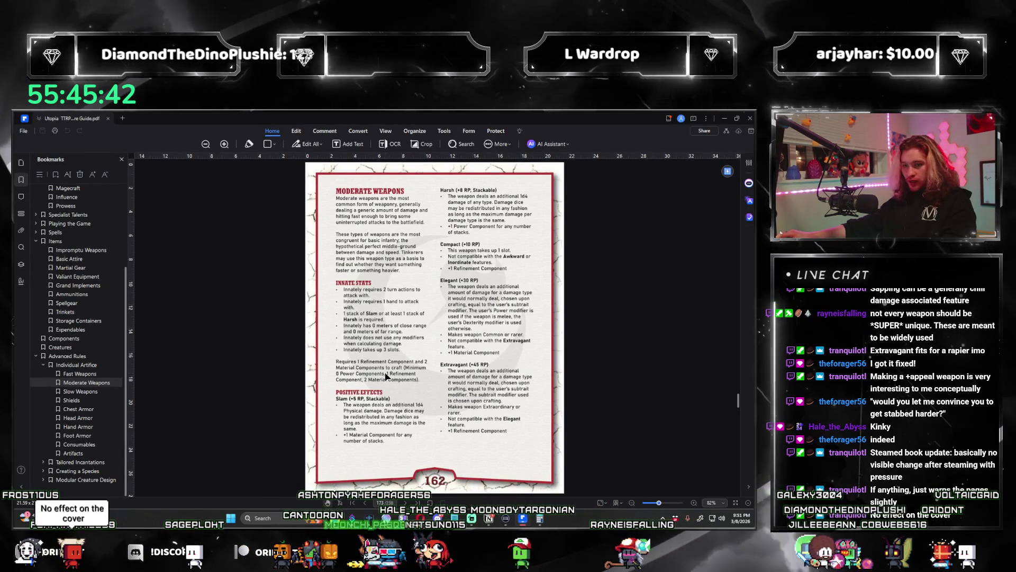
click(725, 120)
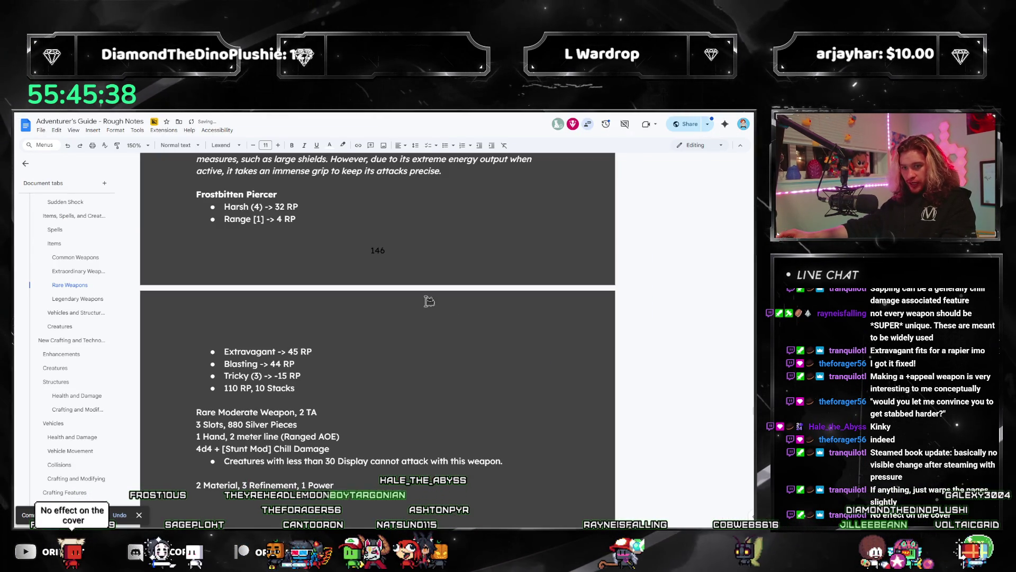
key(alt+Tab)
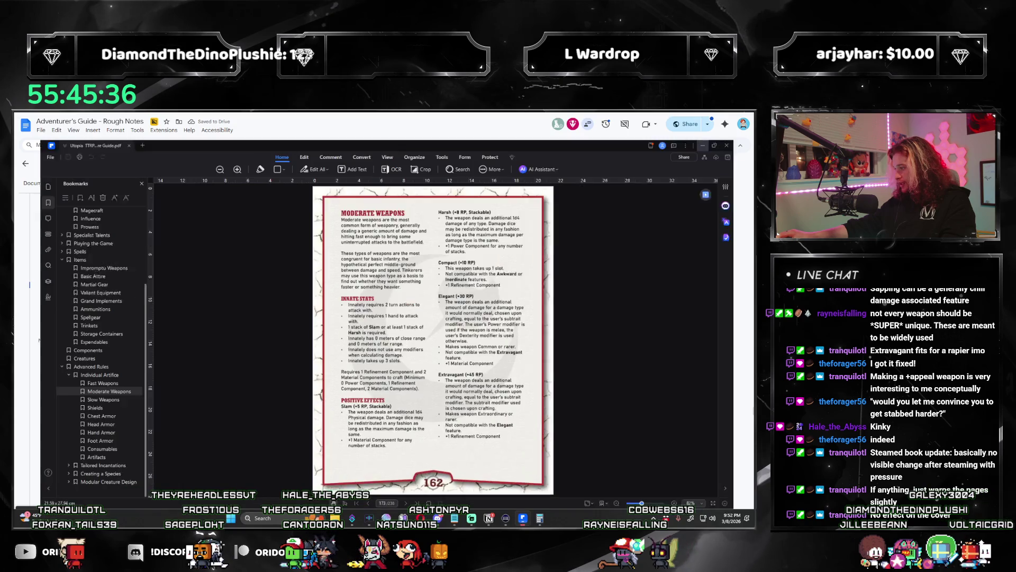
scroll(297, 408, down, 5)
scroll(298, 408, down, 5)
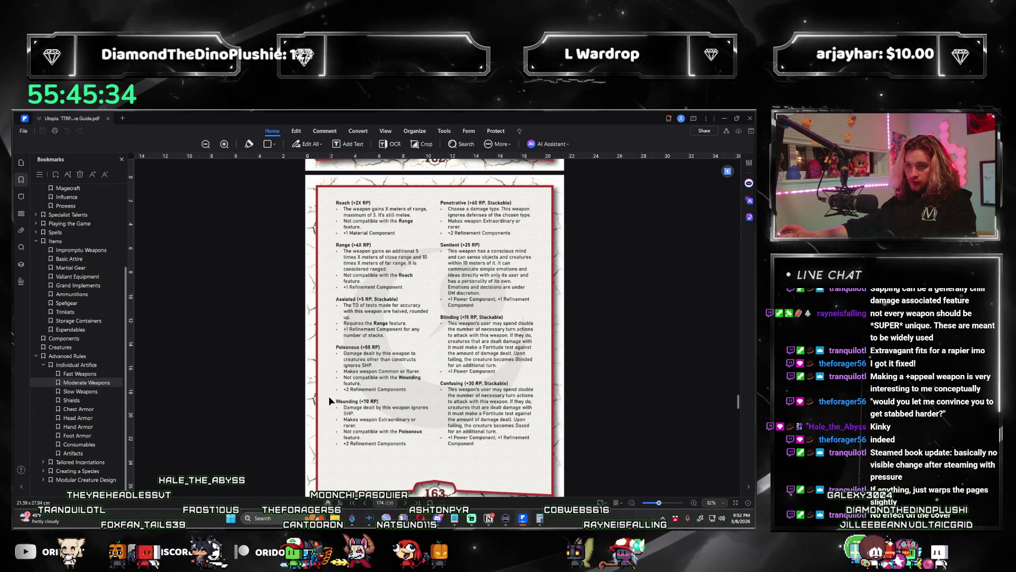
scroll(297, 408, down, 5)
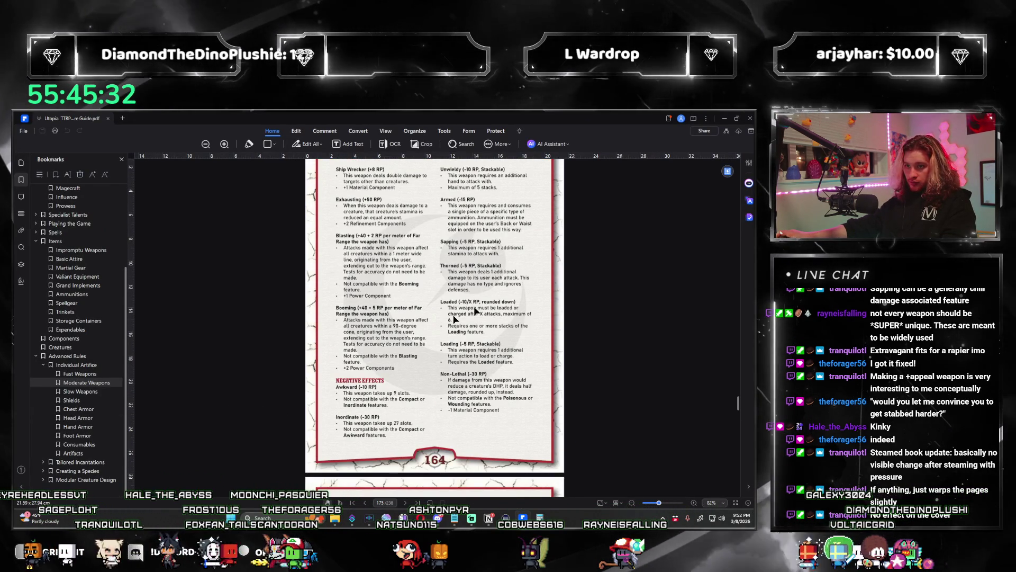
click(726, 118)
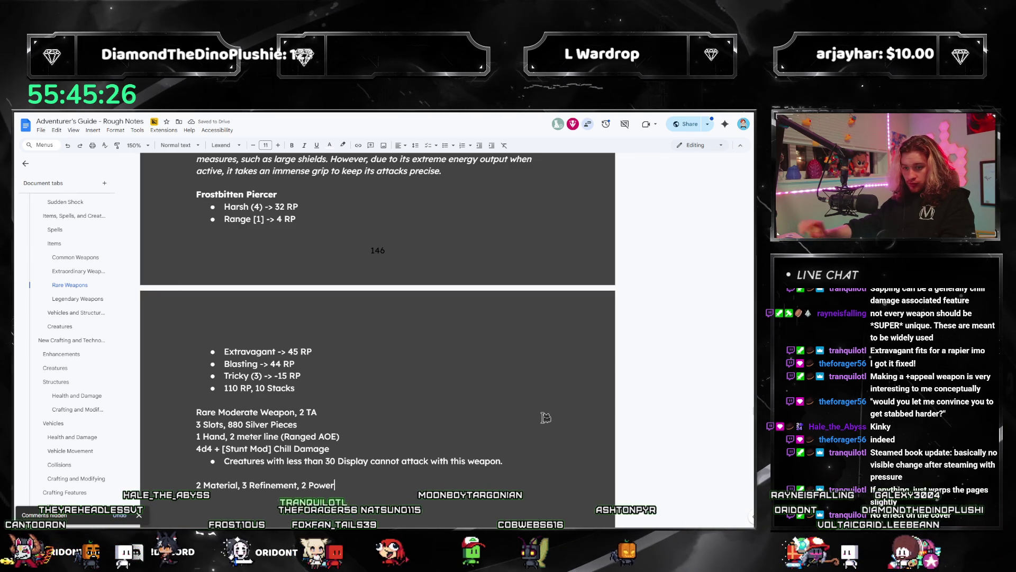
Write the runic-ice blade flavor paragraph in italics below the crafting line
key(ctrl+i)
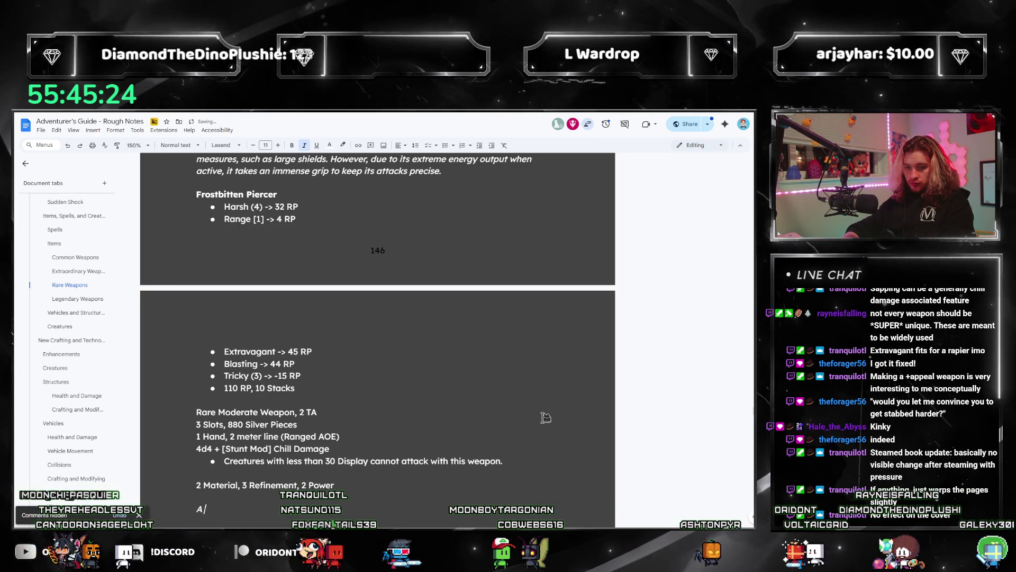
text(A Tad Modest)
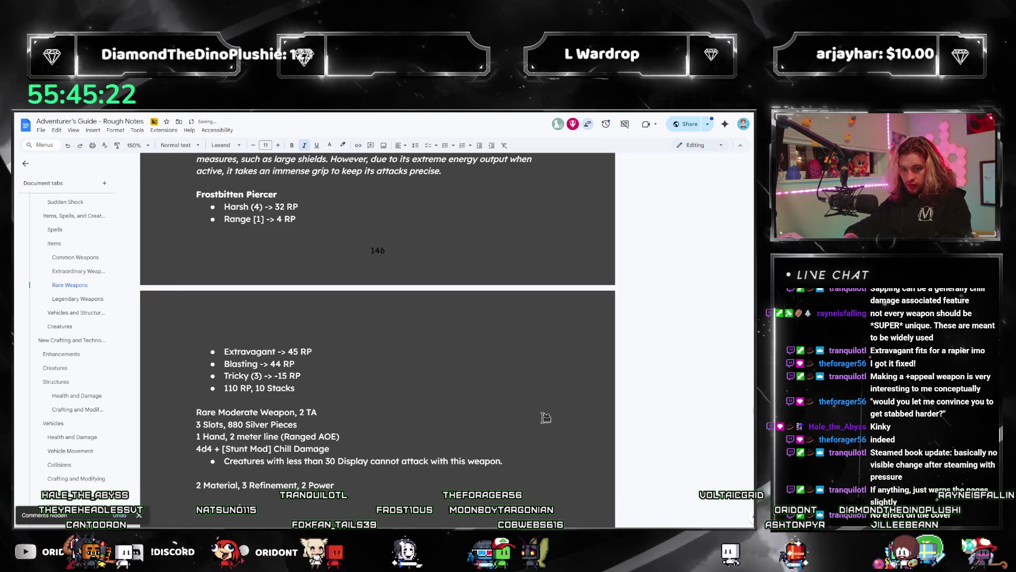
text( blad)
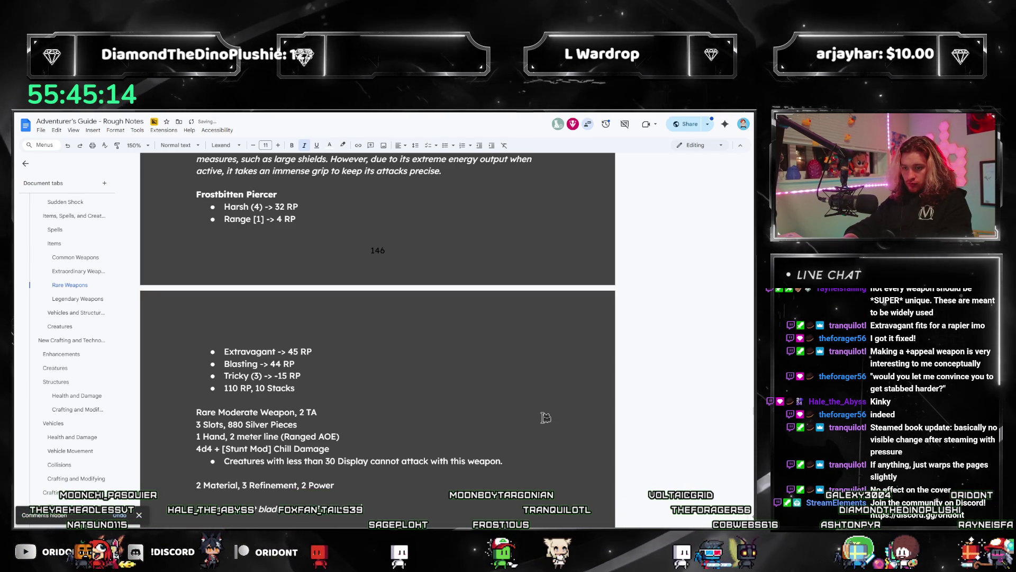
text(Humble)
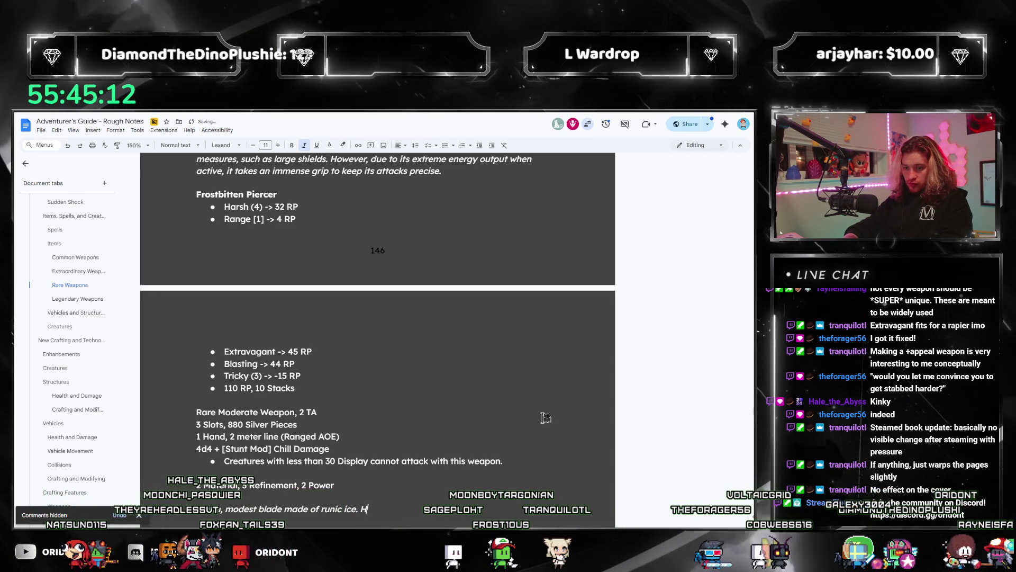
text( in app)
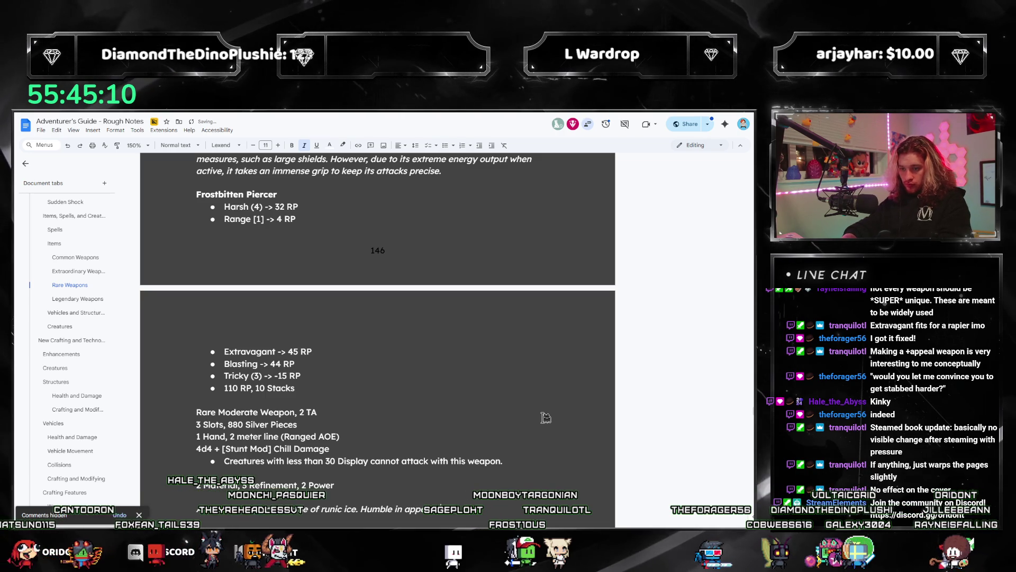
text(earance, the dev)
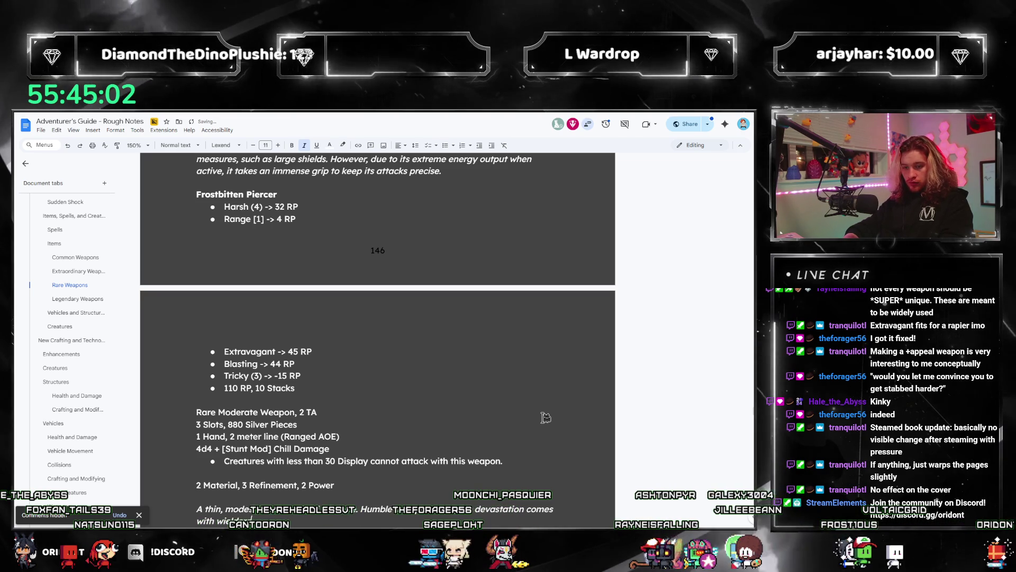
text(to use!)
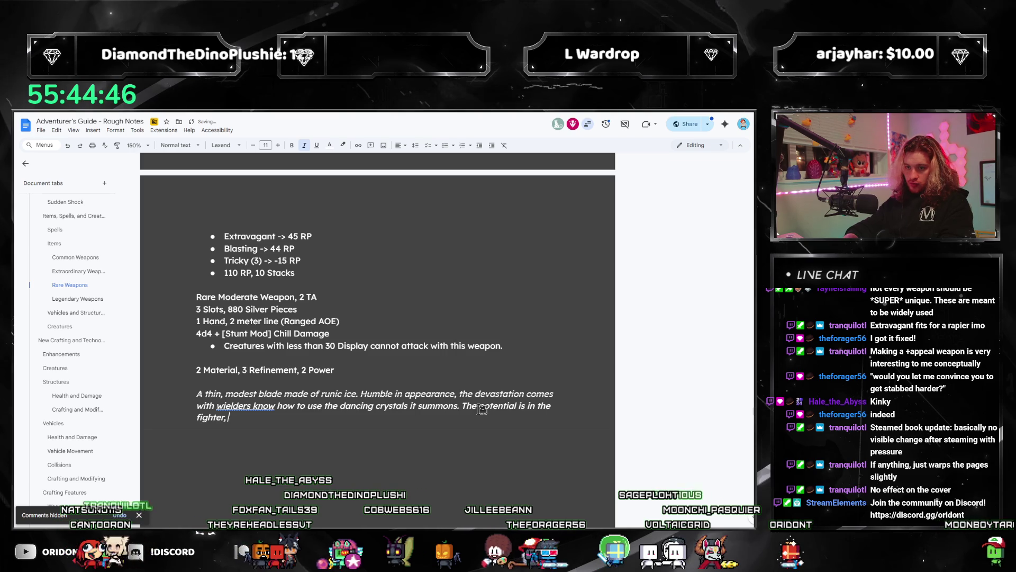
text(blade only se)
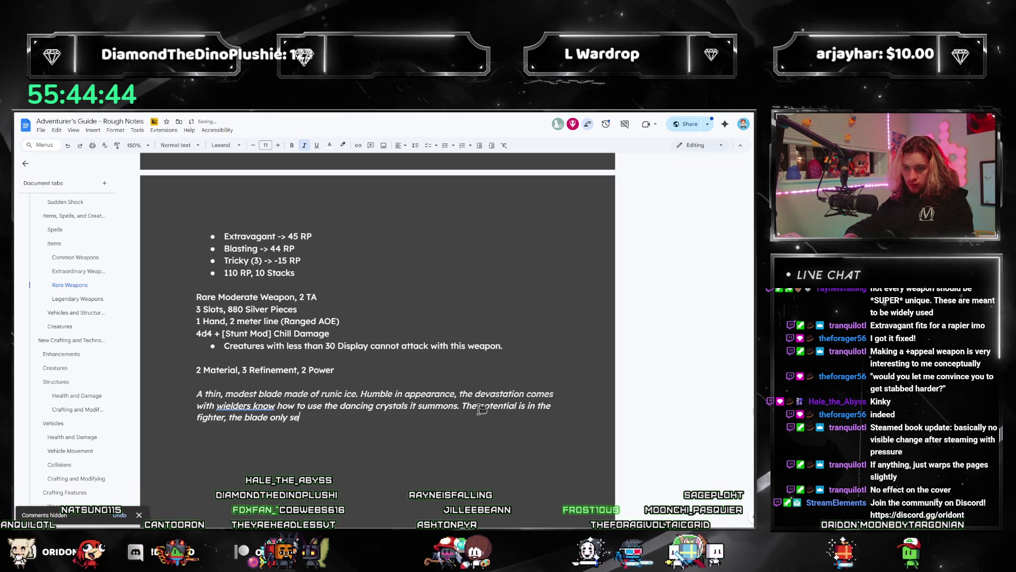
text(eks to en)
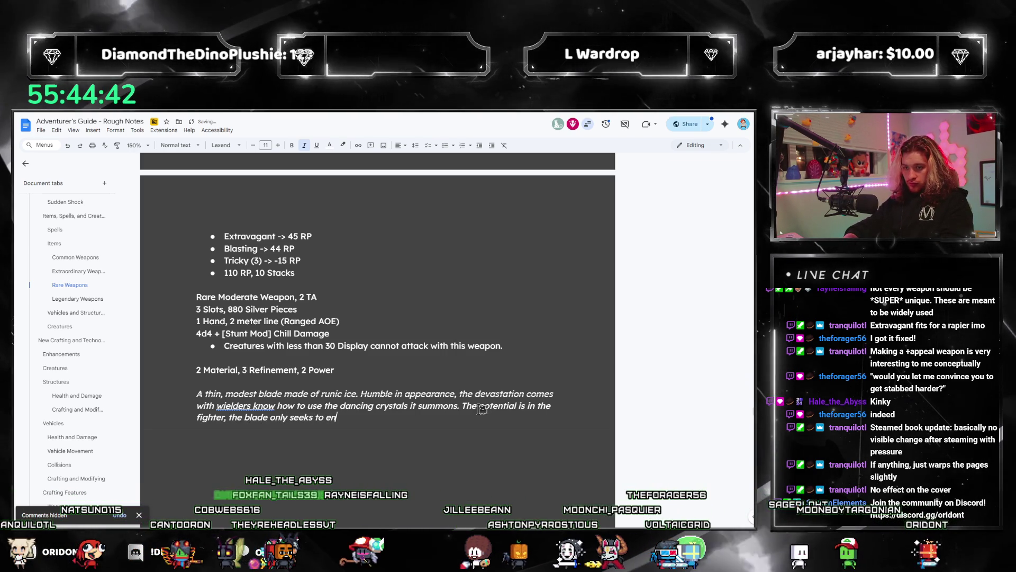
text(hanc)
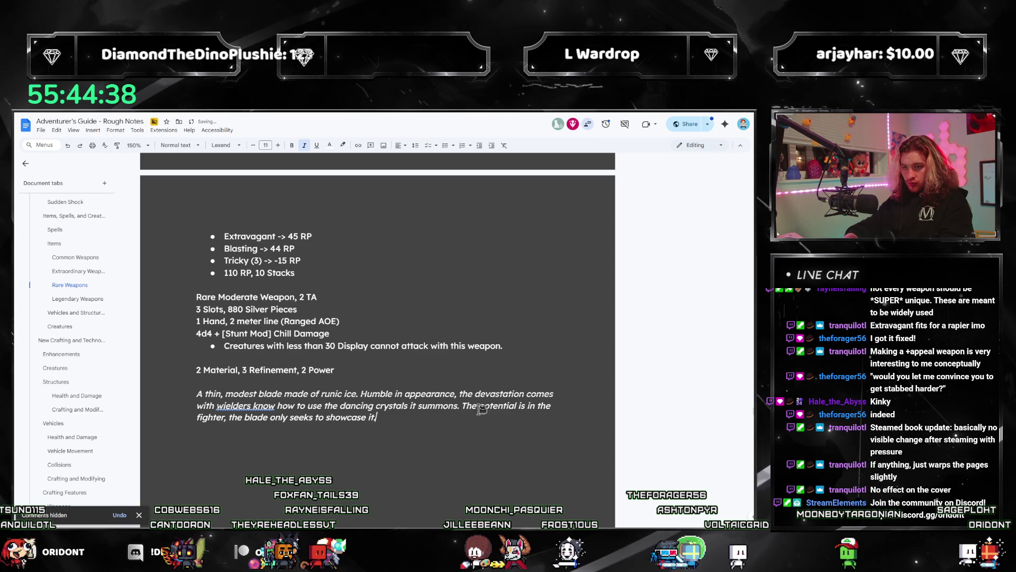
Accept the 'wielders who know' spelling correction in the flavor paragraph
right_click(248, 404)
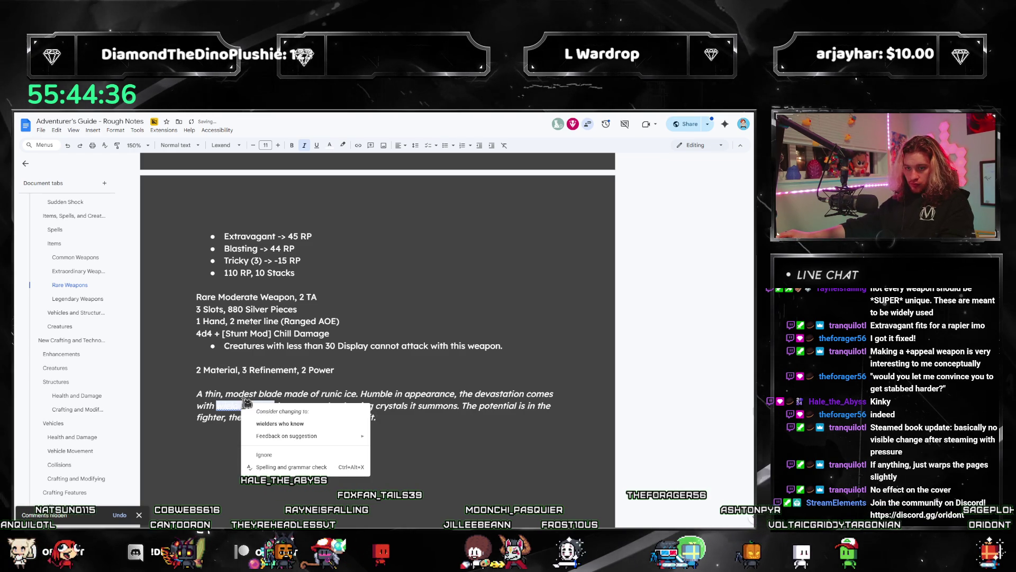
click(274, 424)
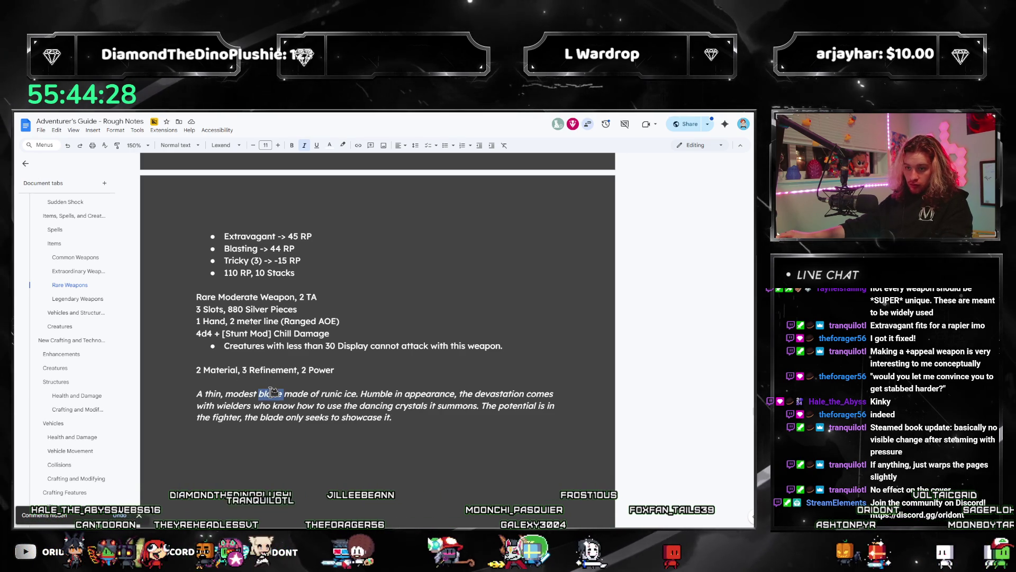
text(rapier)
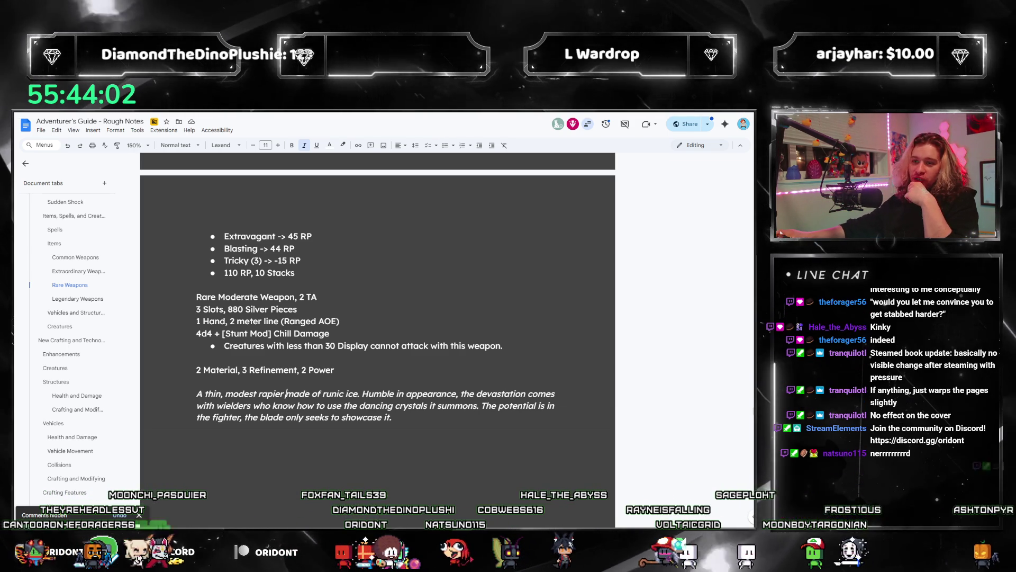
scroll(425, 400, up, 5)
scroll(426, 401, up, 5)
scroll(426, 401, up, 5)
scroll(426, 400, down, 3)
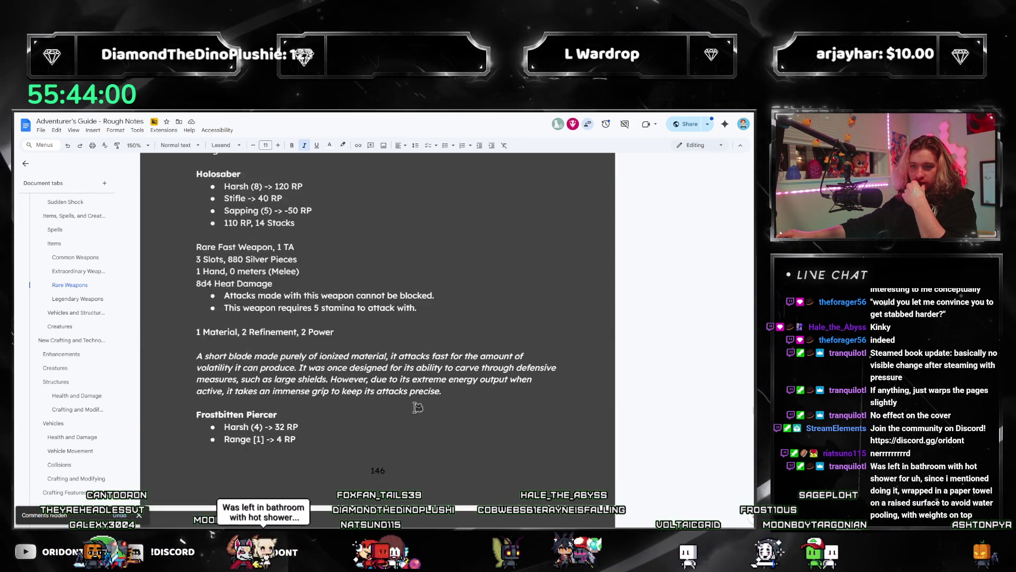
scroll(405, 391, down, 4)
scroll(279, 297, down, 2)
scroll(281, 363, up, 2)
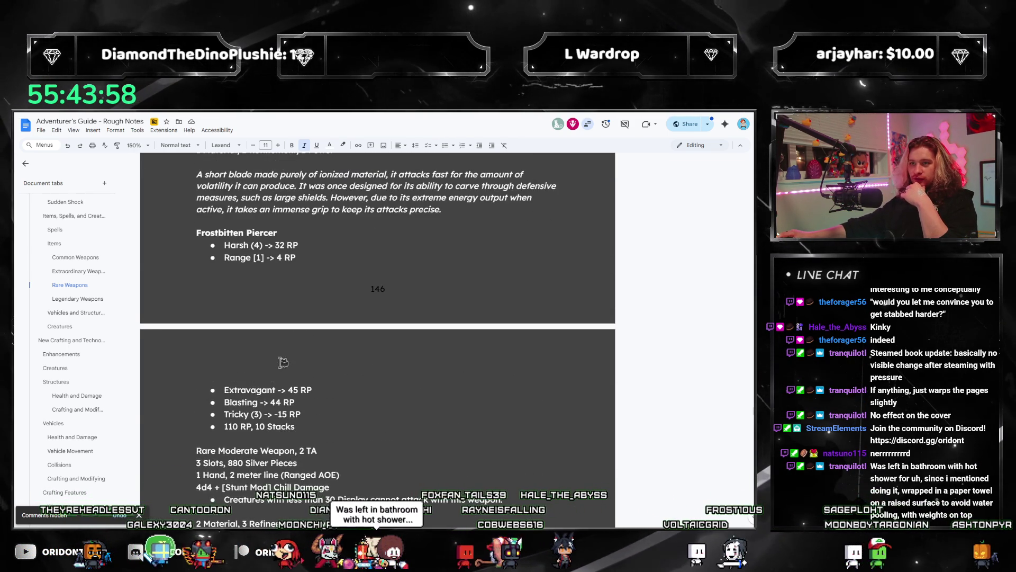
scroll(302, 340, up, 1)
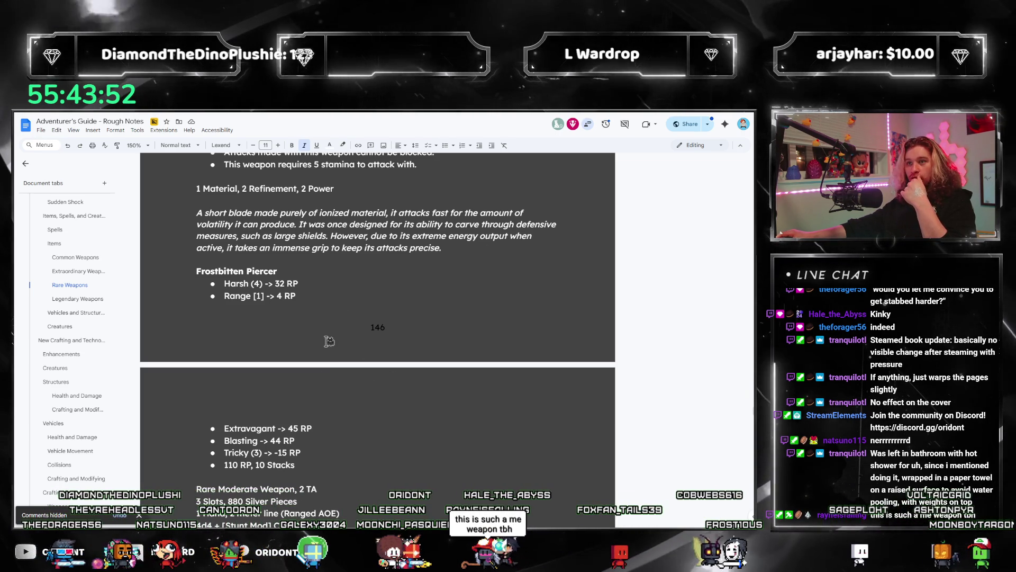
scroll(329, 340, down, 1)
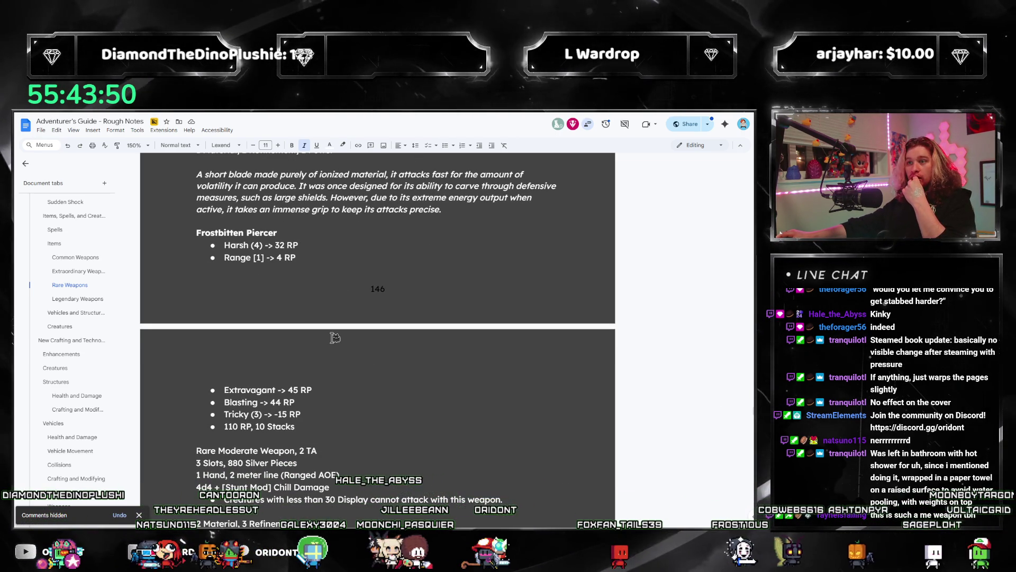
scroll(334, 340, up, 2)
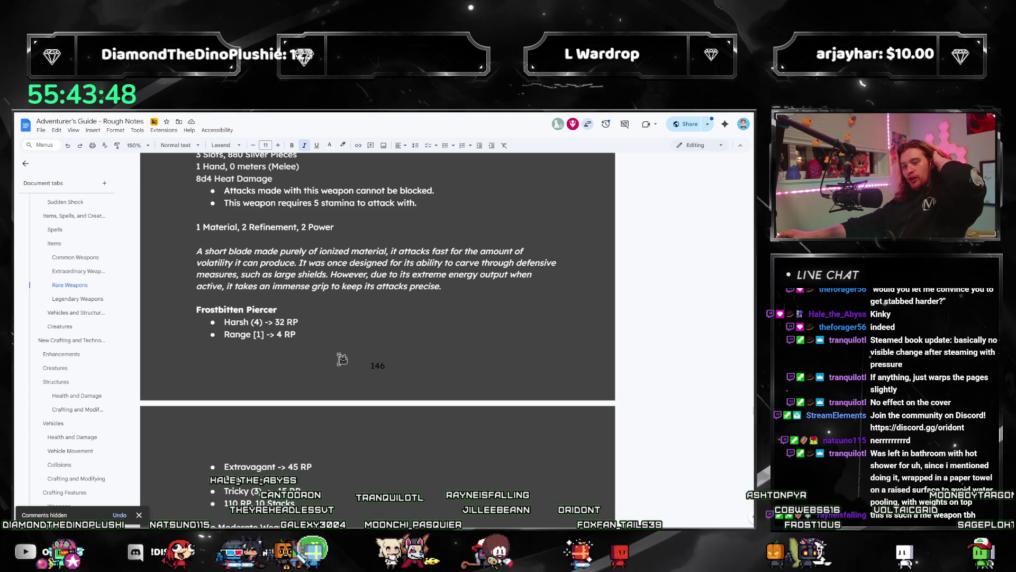
scroll(344, 354, down, 3)
scroll(567, 341, down, 4)
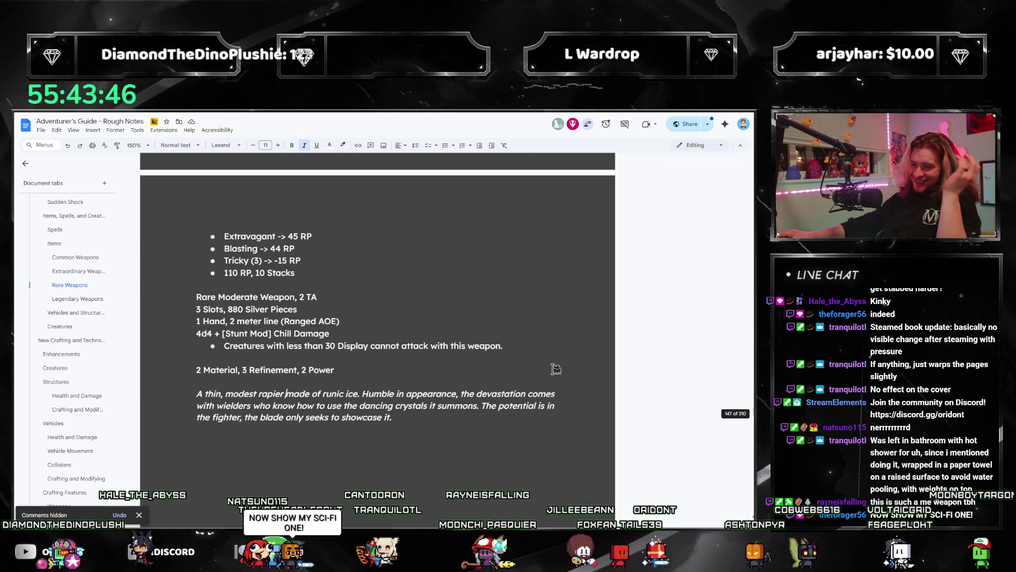
scroll(552, 360, down, 4)
scroll(553, 360, down, 3)
scroll(531, 358, down, 3)
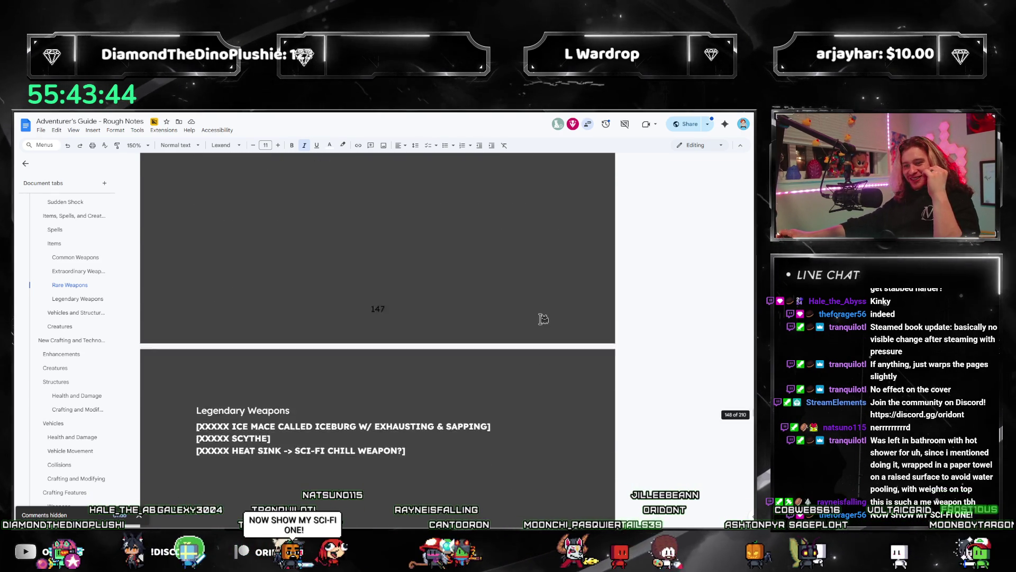
scroll(542, 318, up, 6)
scroll(543, 320, up, 4)
mouse_move(408, 375)
mouse_down()
mouse_move(342, 379)
mouse_move(196, 356)
mouse_up()
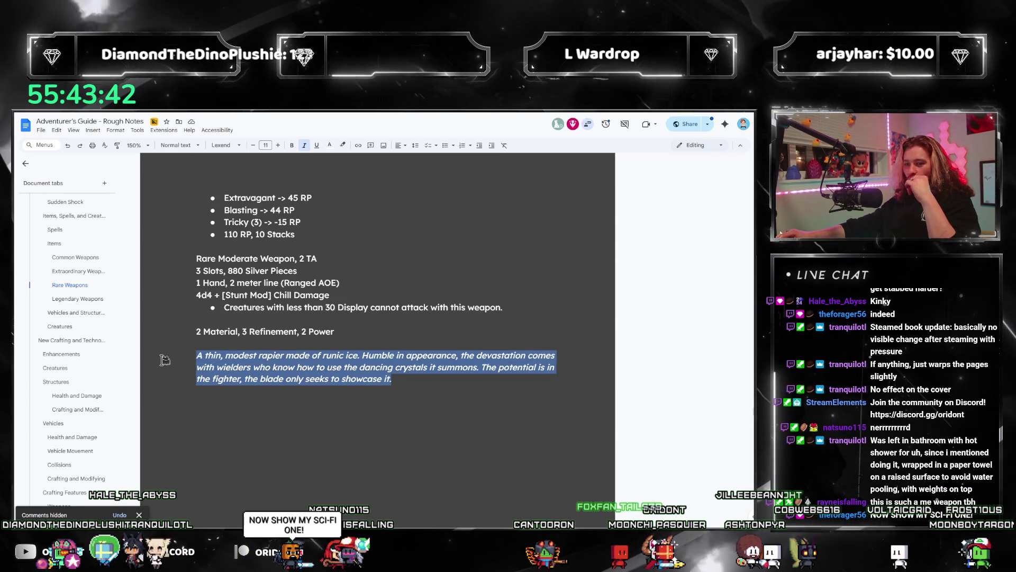
scroll(492, 258, down, 5)
scroll(492, 257, down, 5)
scroll(492, 259, down, 2)
Place the caret at the end of the Legendary Weapons list and bring up the open windows
click(408, 305)
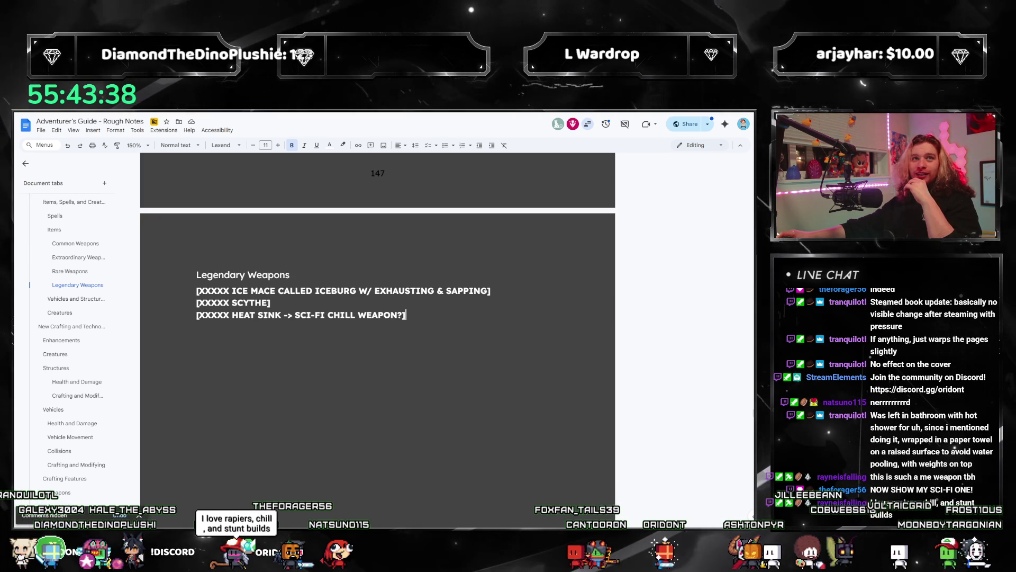
key(super+Tab)
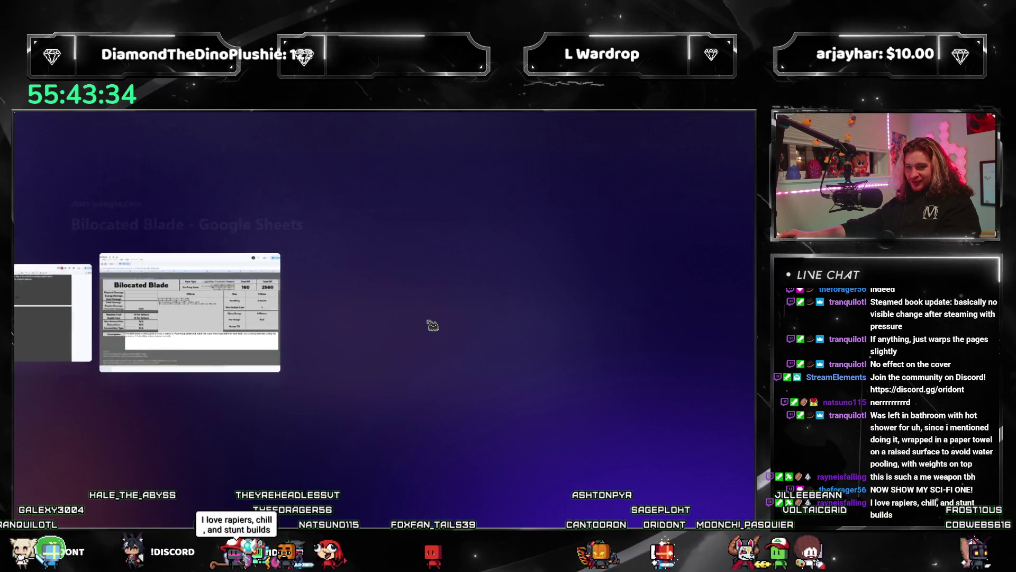
key(Return)
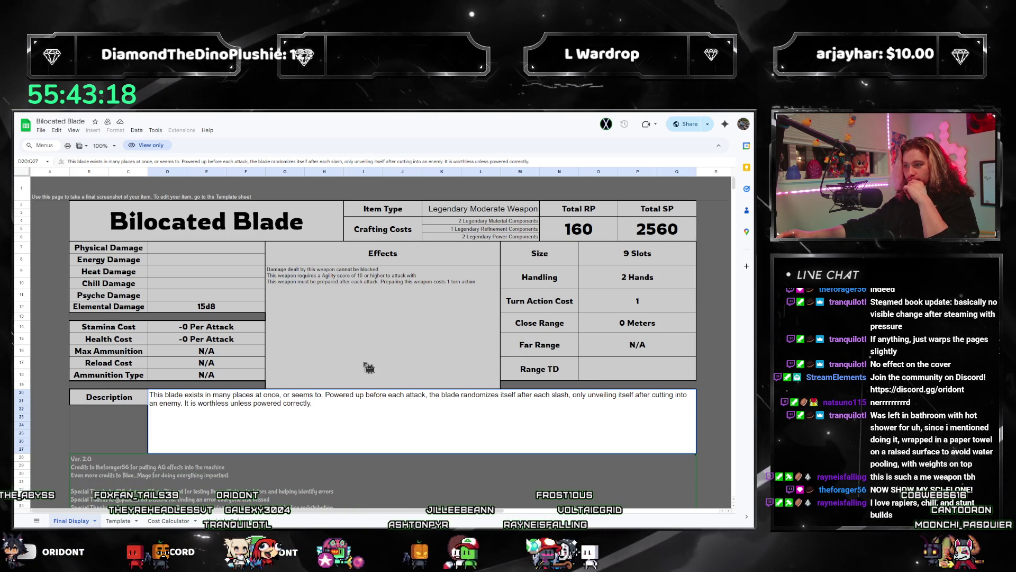
click(223, 307)
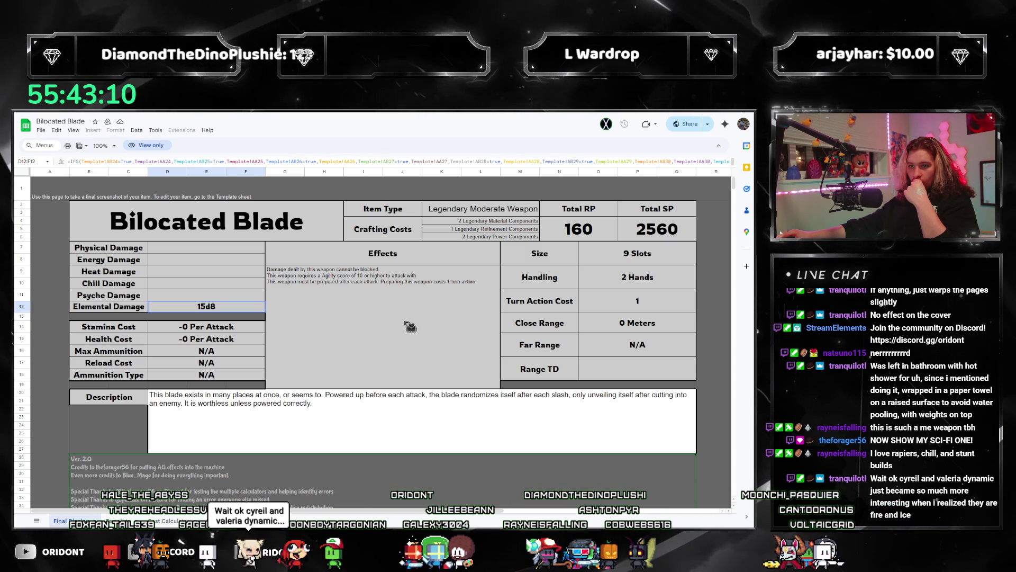
click(409, 326)
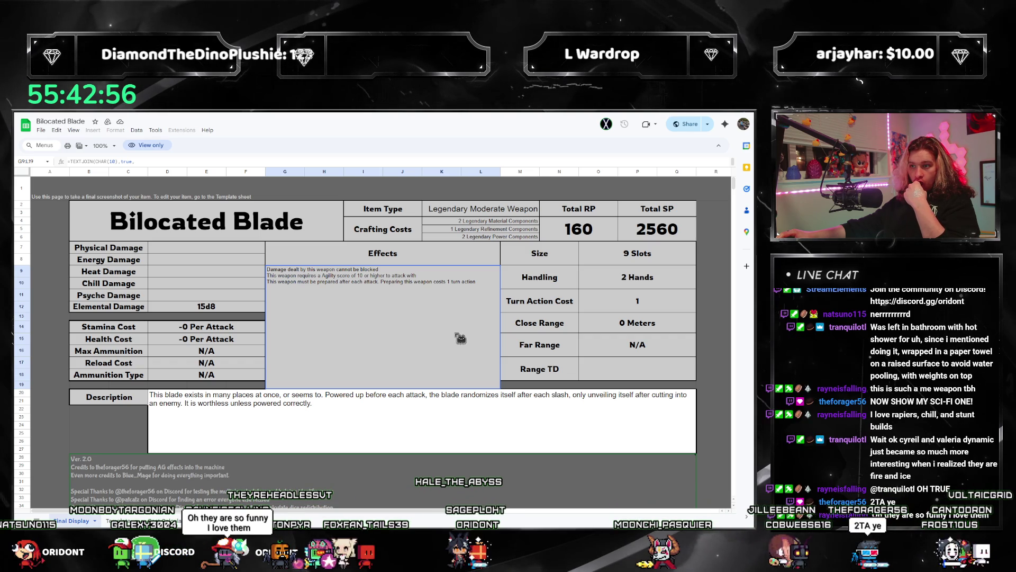
key(alt+Tab)
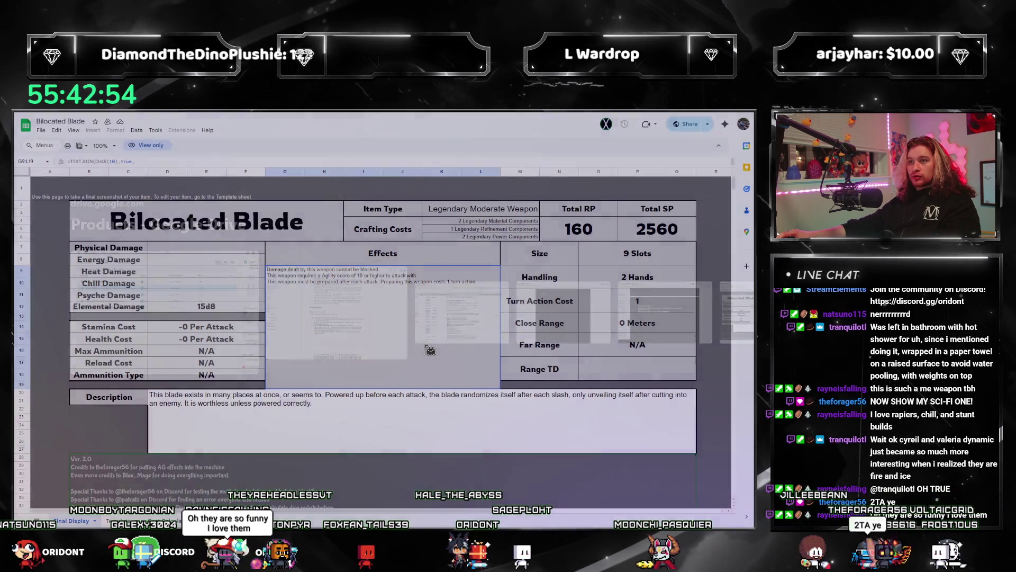
key(alt+Tab)
key(alt+Tab)
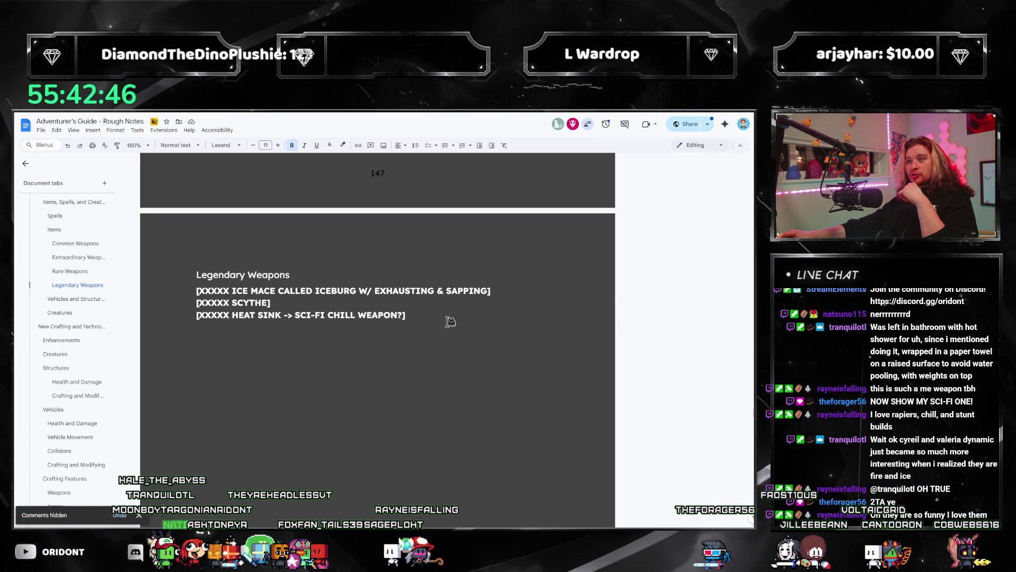
scroll(460, 323, up, 1)
scroll(474, 352, up, 2)
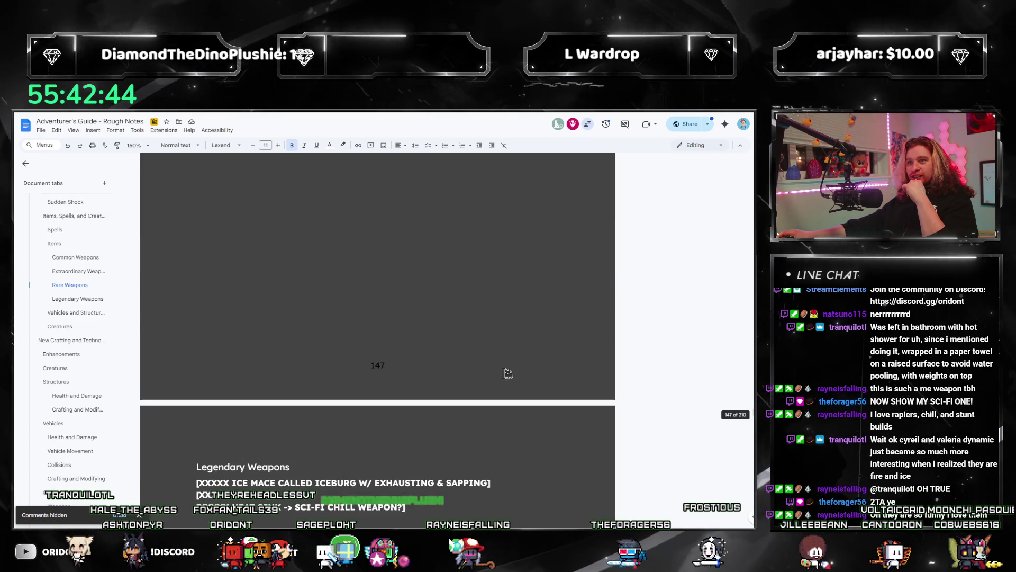
scroll(521, 366, down, 2)
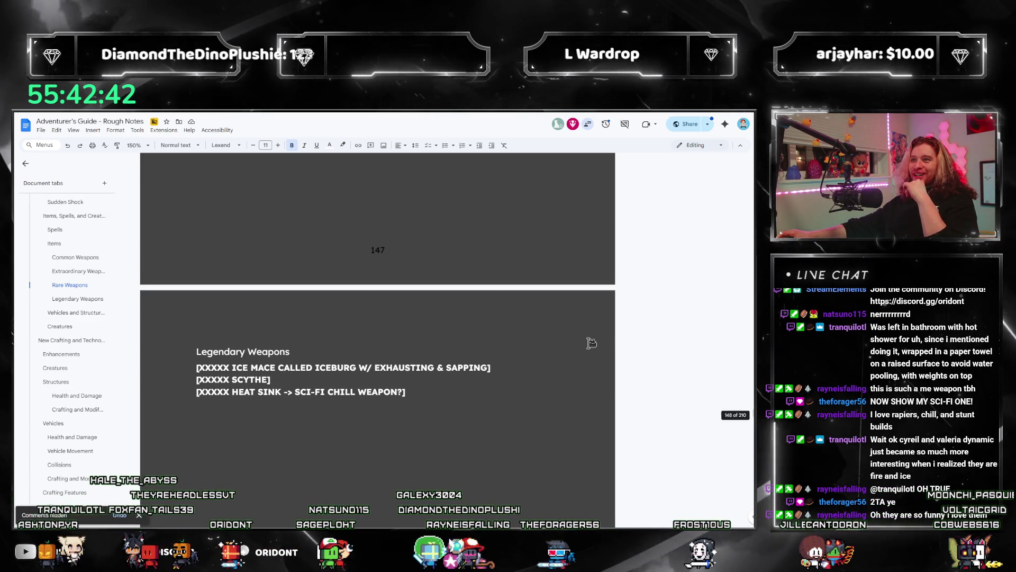